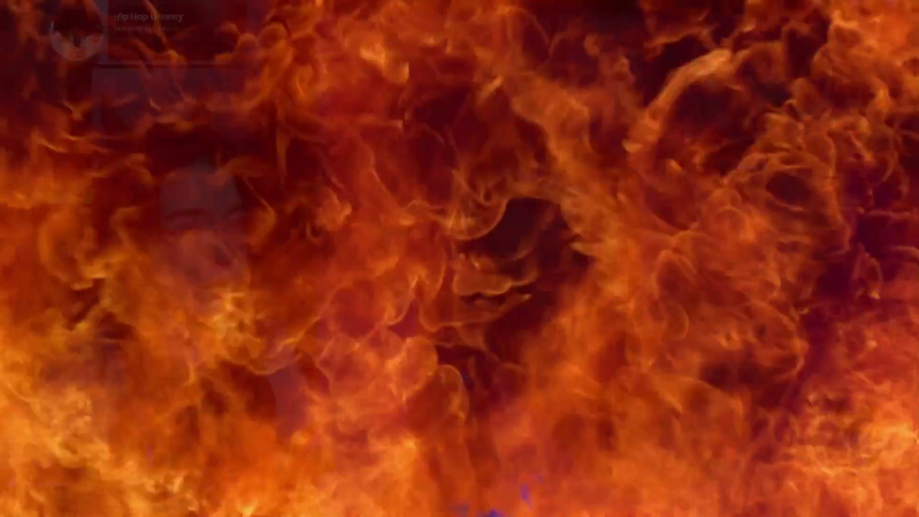
- Like the white-haired portrait post on the artist's profile
{"action": "scroll", "coordinate": [261, 221], "scroll_direction": "down", "scroll_amount": 1}
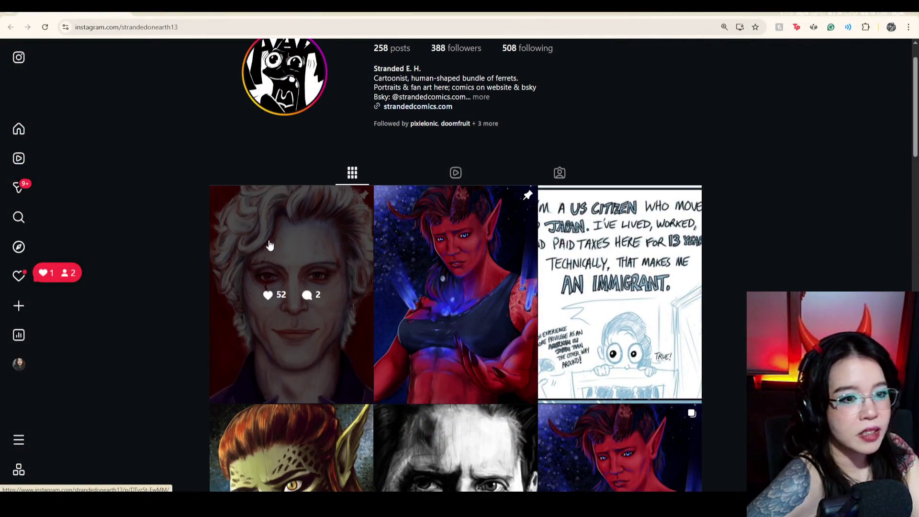
{"action": "left_click", "coordinate": [267, 252]}
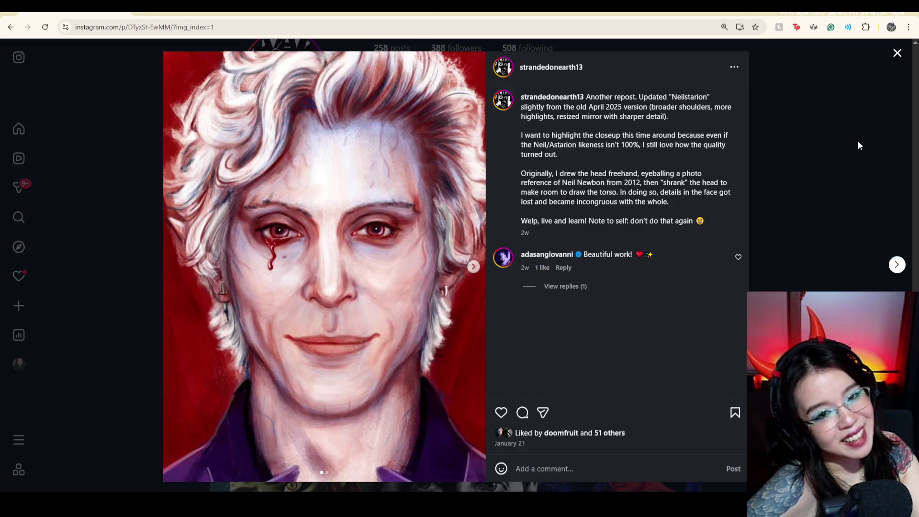
{"action": "double_click", "coordinate": [391, 220]}
{"action": "left_click", "coordinate": [828, 125]}
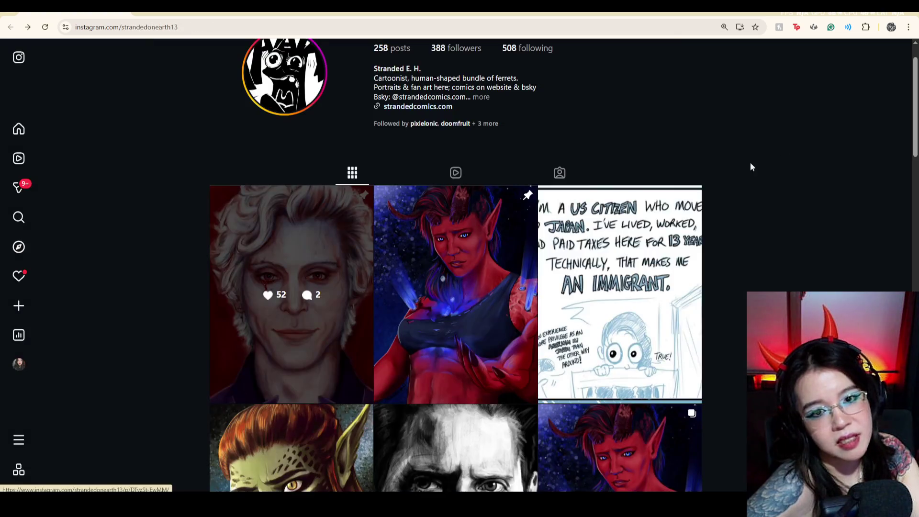
- Like the Karlach post and return to the profile grid
{"action": "scroll", "coordinate": [751, 167], "scroll_direction": "down", "scroll_amount": 2}
{"action": "left_click", "coordinate": [450, 197]}
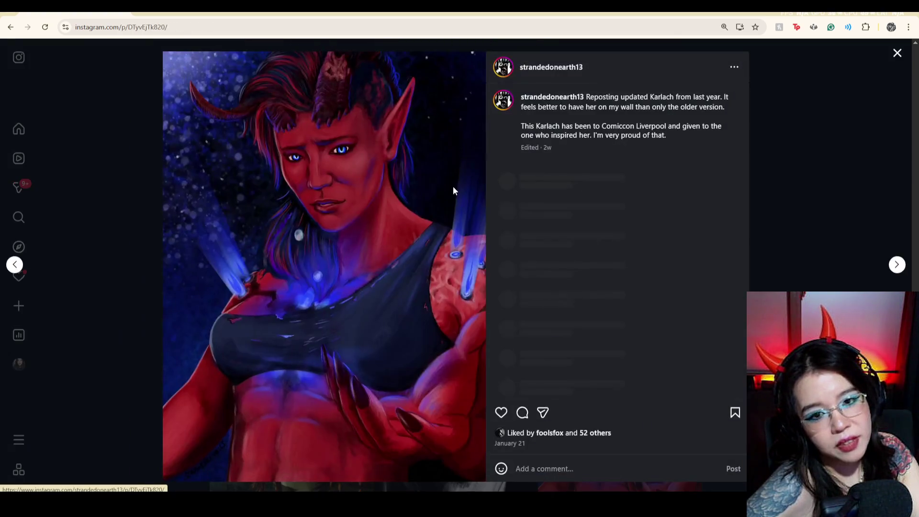
{"action": "double_click", "coordinate": [387, 198]}
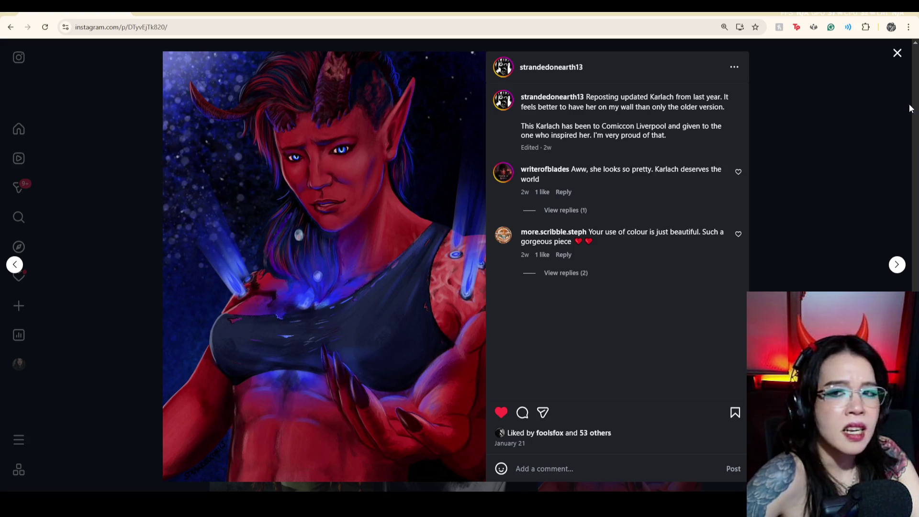
{"action": "left_click", "coordinate": [862, 113]}
{"action": "scroll", "coordinate": [781, 136], "scroll_direction": "down", "scroll_amount": 2}
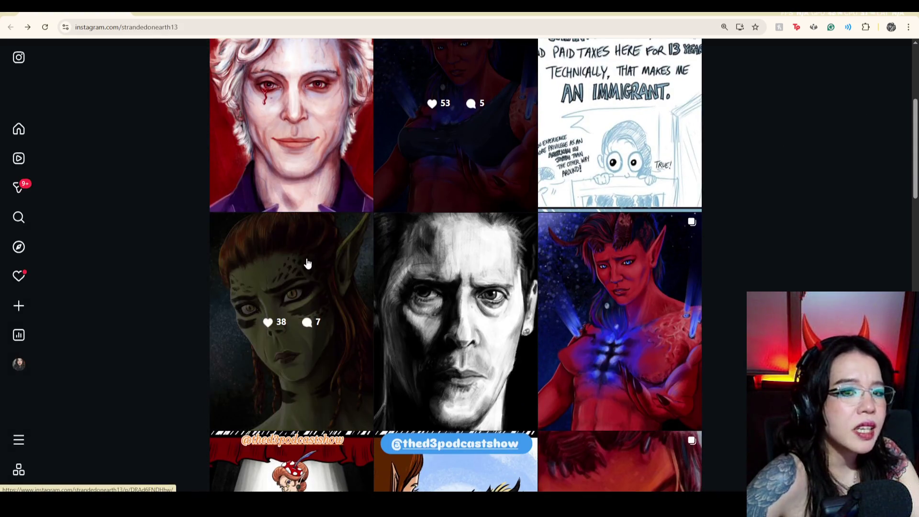
- Like the Lae'zel portrait post, then open the black-and-white portrait from the grid
{"action": "left_click", "coordinate": [307, 264]}
{"action": "double_click", "coordinate": [307, 223]}
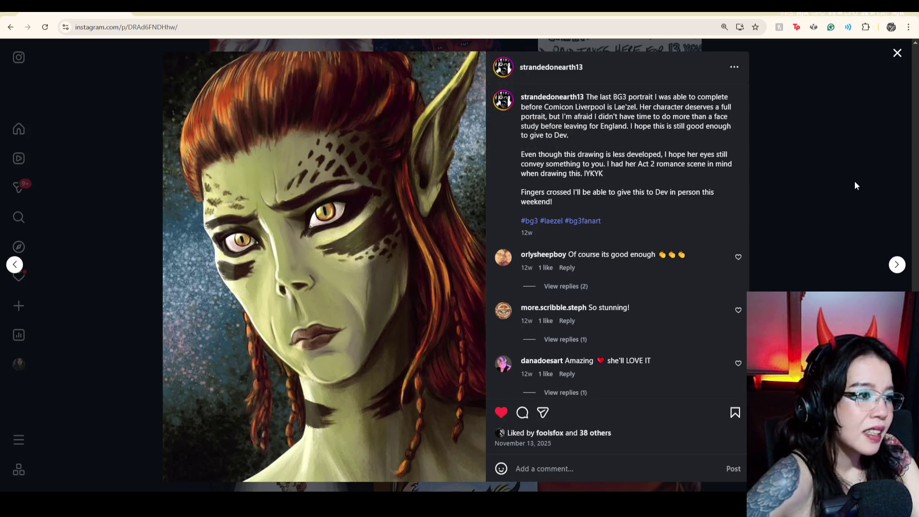
{"action": "left_click", "coordinate": [855, 160]}
{"action": "scroll", "coordinate": [766, 191], "scroll_direction": "down", "scroll_amount": 1}
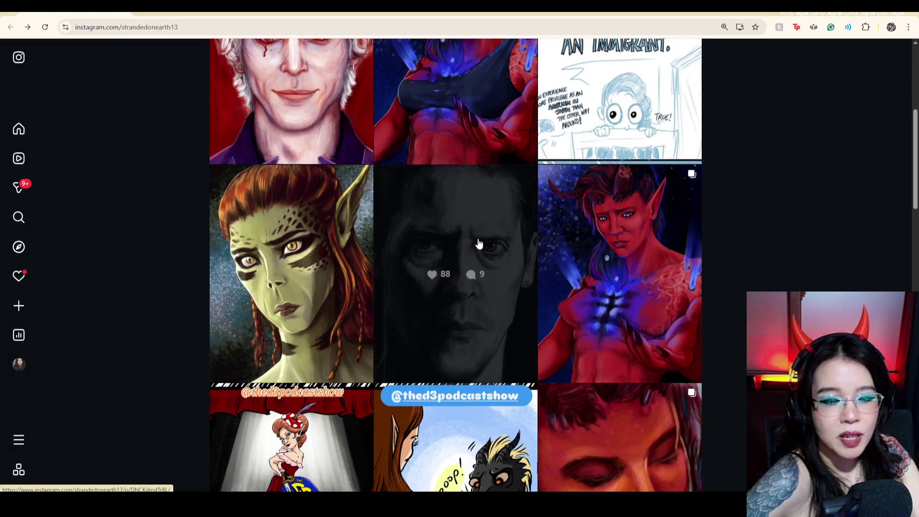
{"action": "left_click", "coordinate": [479, 244]}
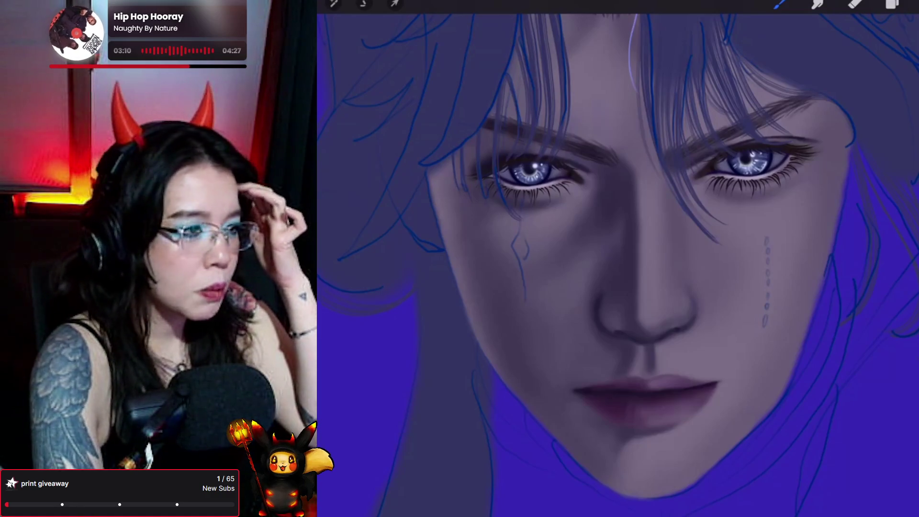
- Add a new layer, Layer 51, above Layer 48 in the layer stack
{"action": "left_click", "coordinate": [892, 3]}
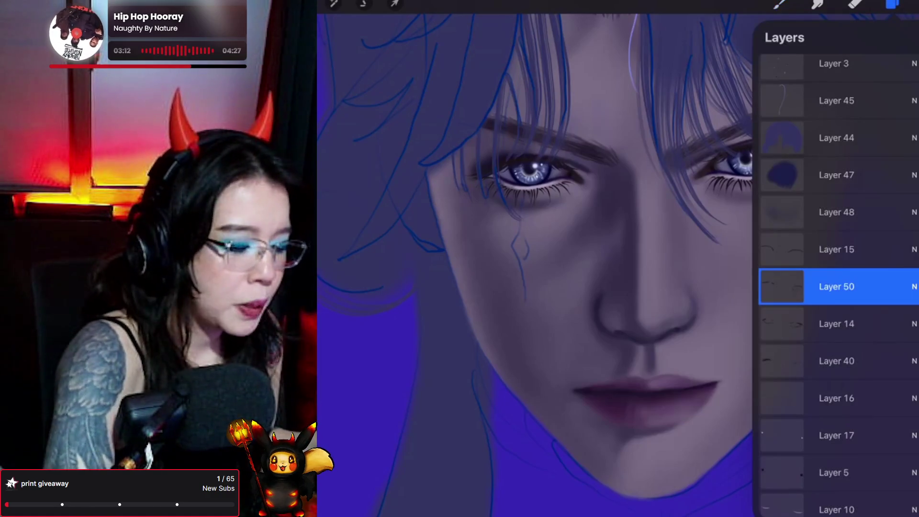
{"action": "scroll", "coordinate": [838, 287], "scroll_direction": "down", "scroll_amount": 2}
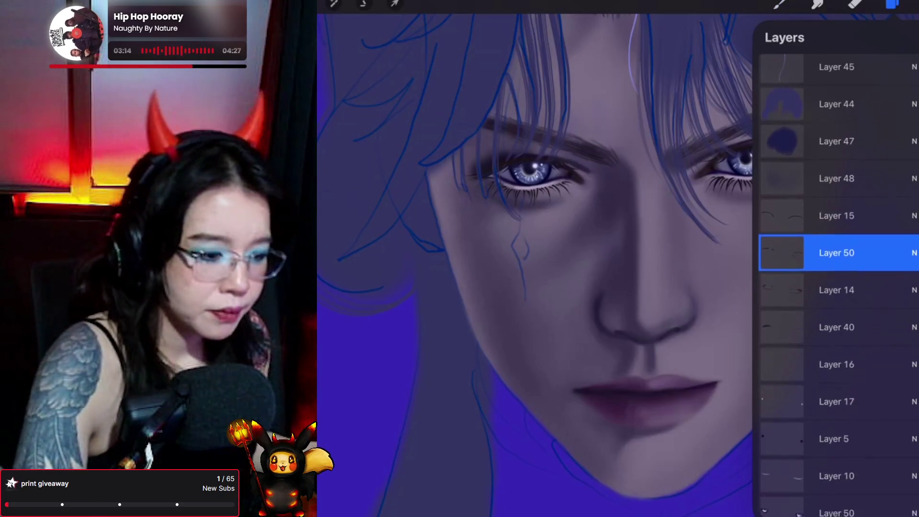
{"action": "scroll", "coordinate": [838, 280], "scroll_direction": "down", "scroll_amount": 1}
{"action": "left_click", "coordinate": [837, 278]}
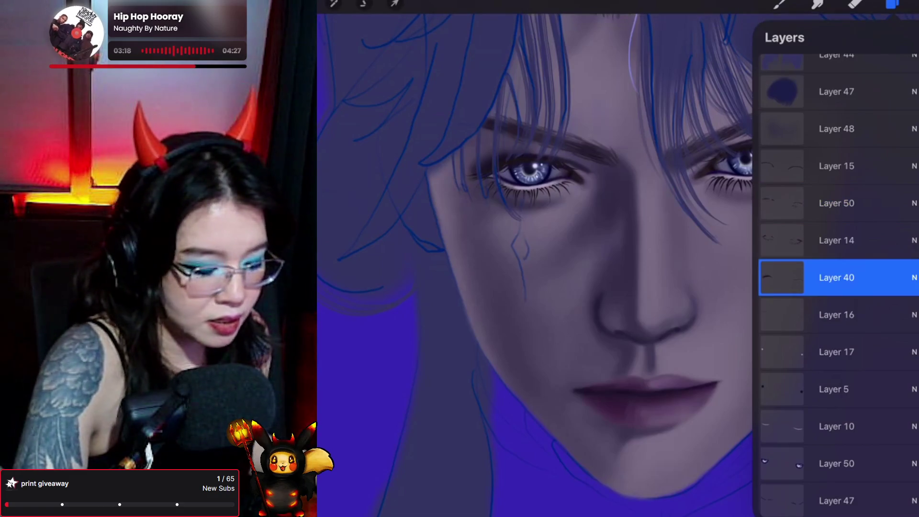
{"action": "scroll", "coordinate": [838, 278], "scroll_direction": "down", "scroll_amount": 1}
{"action": "left_click", "coordinate": [837, 297]}
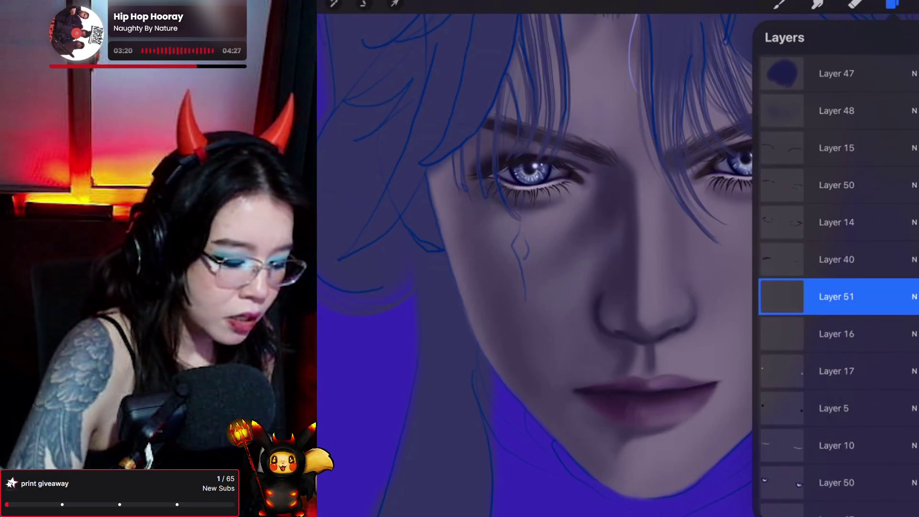
{"action": "scroll", "coordinate": [838, 288], "scroll_direction": "down", "scroll_amount": 5}
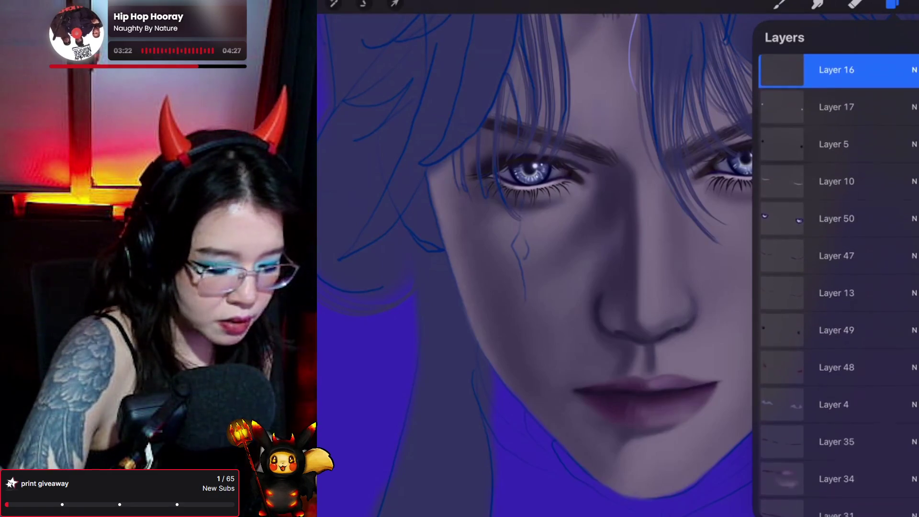
{"action": "left_click", "coordinate": [837, 367]}
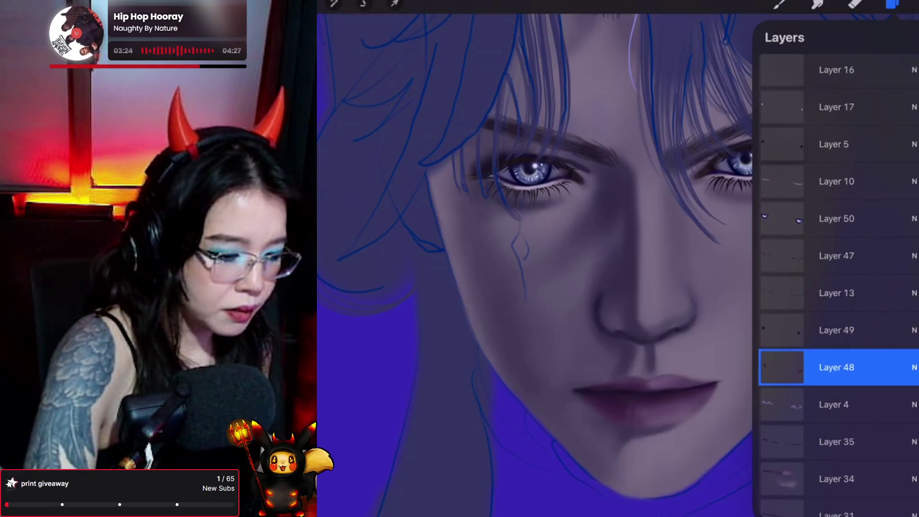
- Paint dotted tear marks down the right cheek with the Forester brush
{"action": "left_click", "coordinate": [780, 4]}
{"action": "left_click", "coordinate": [811, 113]}
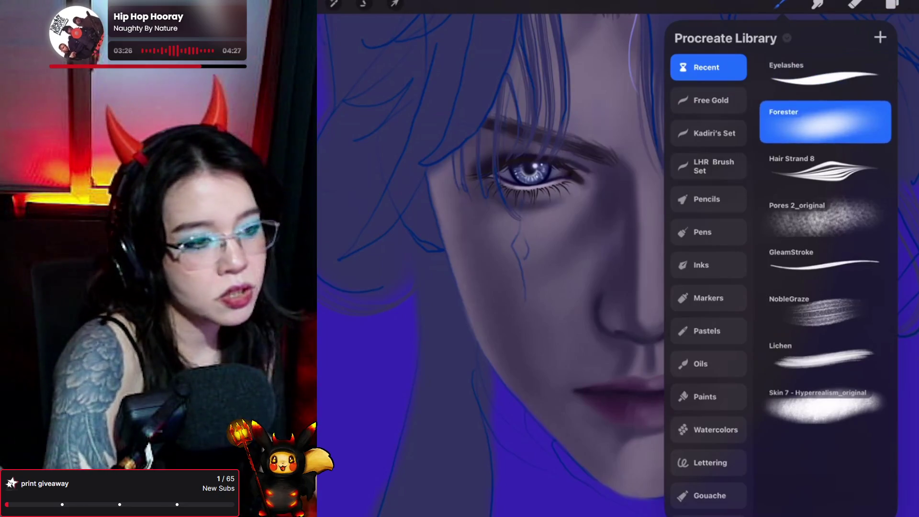
{"action": "left_click_drag", "start_coordinate": [767, 240], "coordinate": [765, 325]}
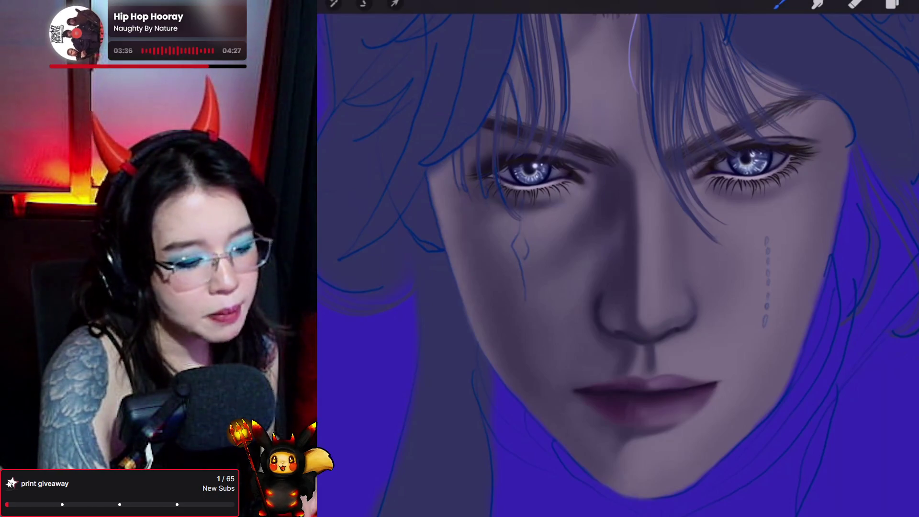
{"action": "key", "text": "l"}
{"action": "key", "text": "c"}
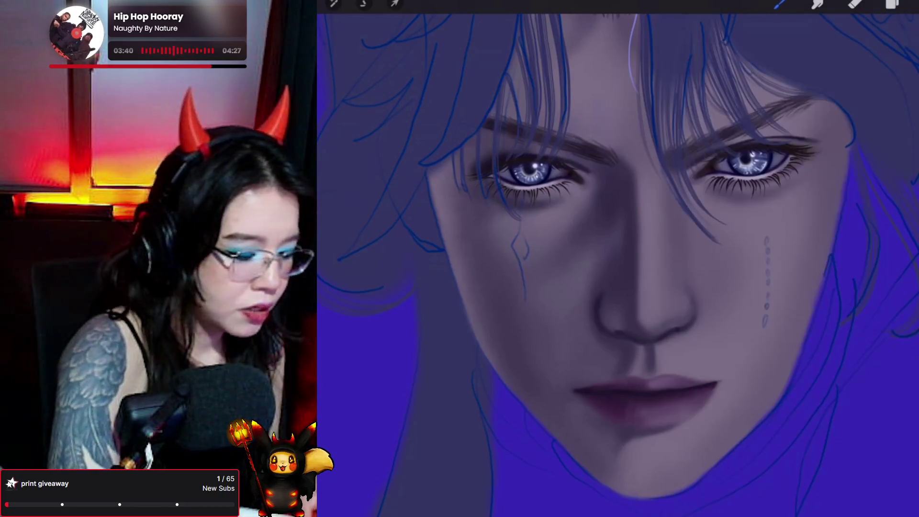
{"action": "key", "text": "c"}
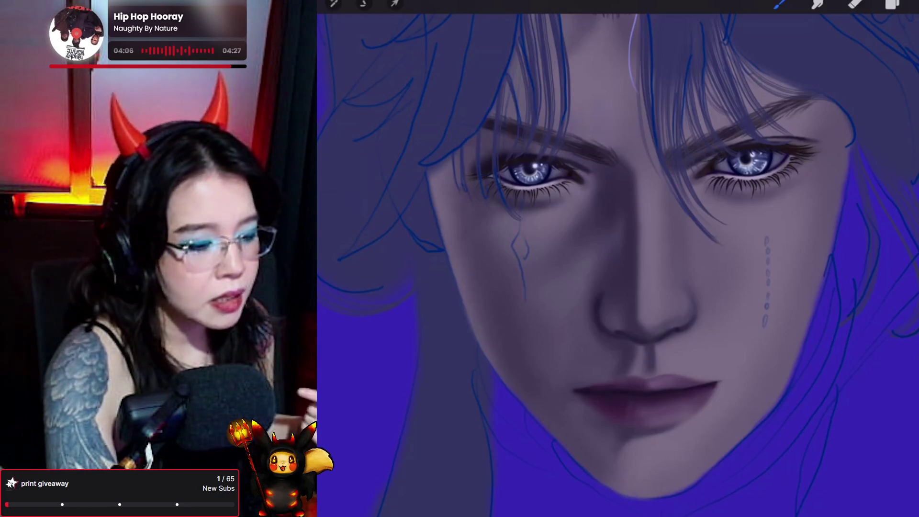
{"action": "left_click", "coordinate": [892, 5]}
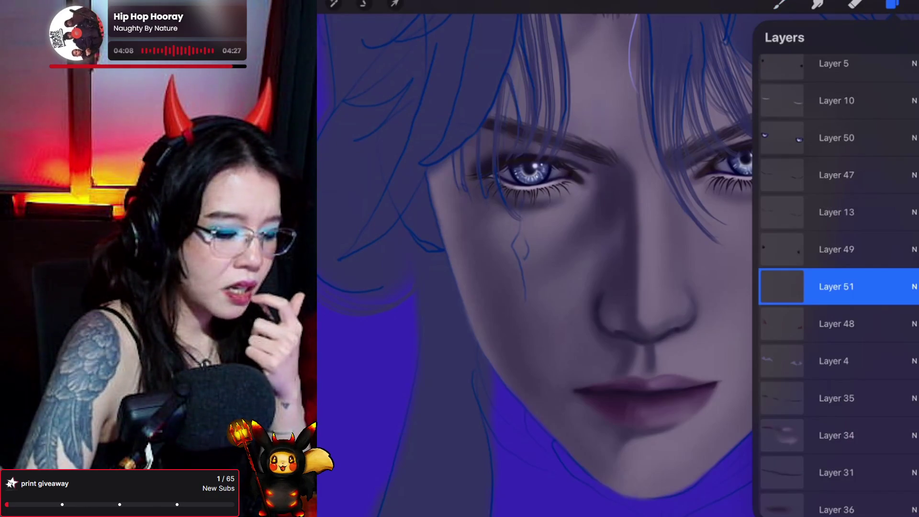
{"action": "left_click_drag", "start_coordinate": [837, 286], "coordinate": [836, 350]}
{"action": "scroll", "coordinate": [837, 287], "scroll_direction": "down", "scroll_amount": 3}
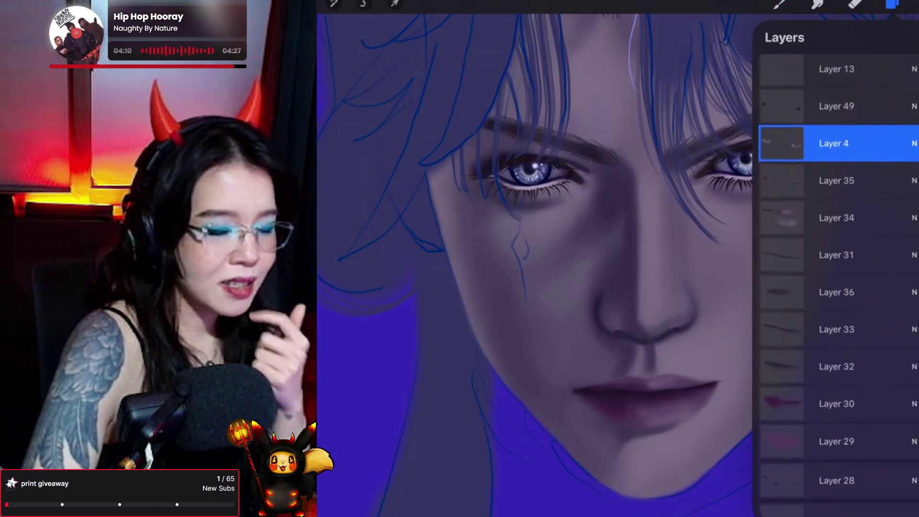
{"action": "scroll", "coordinate": [837, 287], "scroll_direction": "down", "scroll_amount": 4}
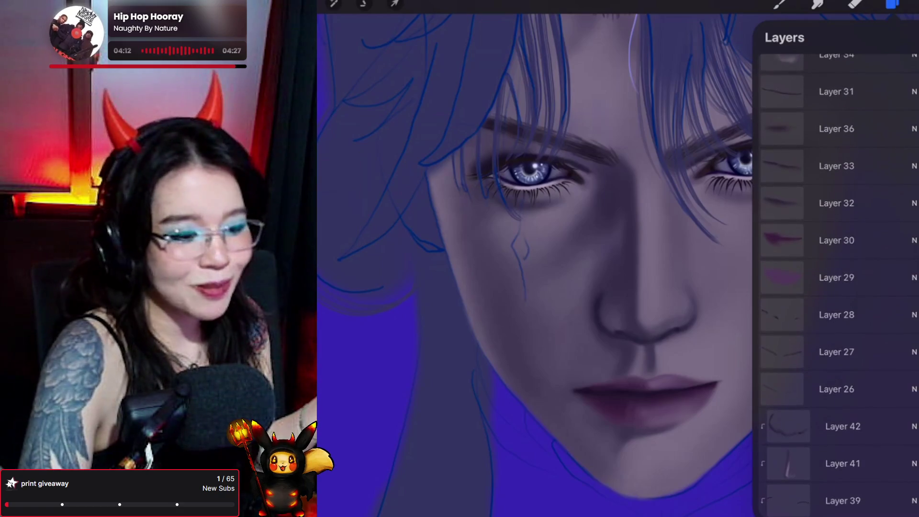
{"action": "scroll", "coordinate": [836, 288], "scroll_direction": "up", "scroll_amount": 4}
{"action": "scroll", "coordinate": [836, 287], "scroll_direction": "down", "scroll_amount": 6}
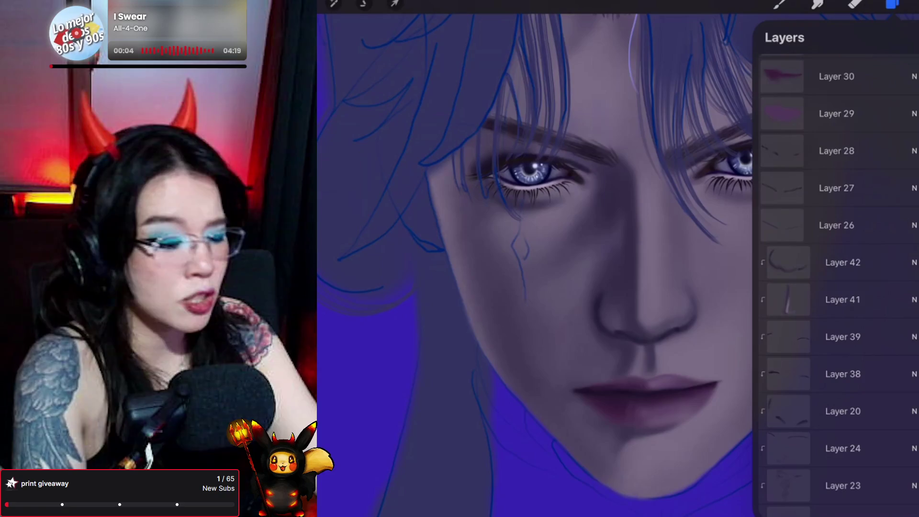
{"action": "left_click", "coordinate": [843, 262]}
- Add a new layer above Layer 42 and set it as a clipping mask
{"action": "left_click", "coordinate": [910, 37]}
{"action": "left_click", "coordinate": [788, 262]}
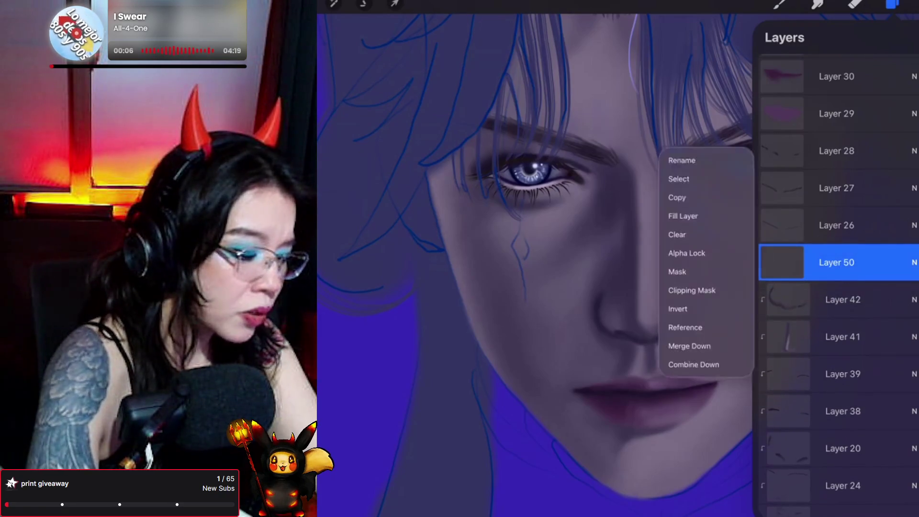
{"action": "left_click", "coordinate": [691, 291]}
- Dot a vertical tear line down the right cheek with the Peter L_original brush
{"action": "left_click", "coordinate": [779, 4]}
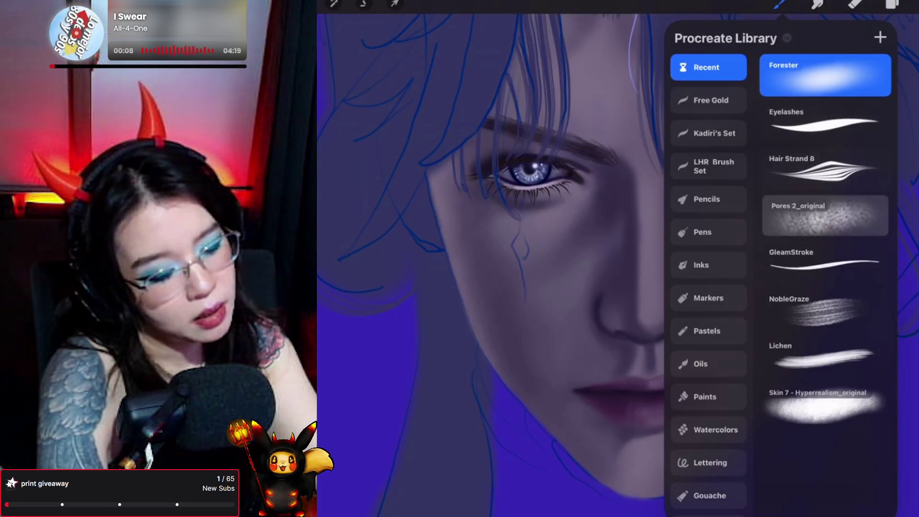
{"action": "left_click", "coordinate": [820, 205]}
{"action": "left_click_drag", "start_coordinate": [767, 238], "coordinate": [765, 325]}
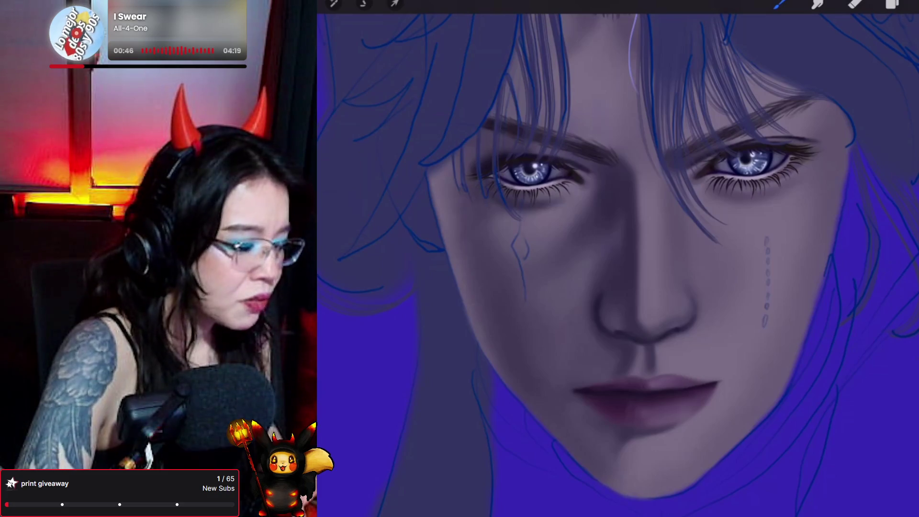
{"action": "left_click_drag", "start_coordinate": [747, 175], "coordinate": [766, 239]}
{"action": "key", "text": "ctrl+z"}
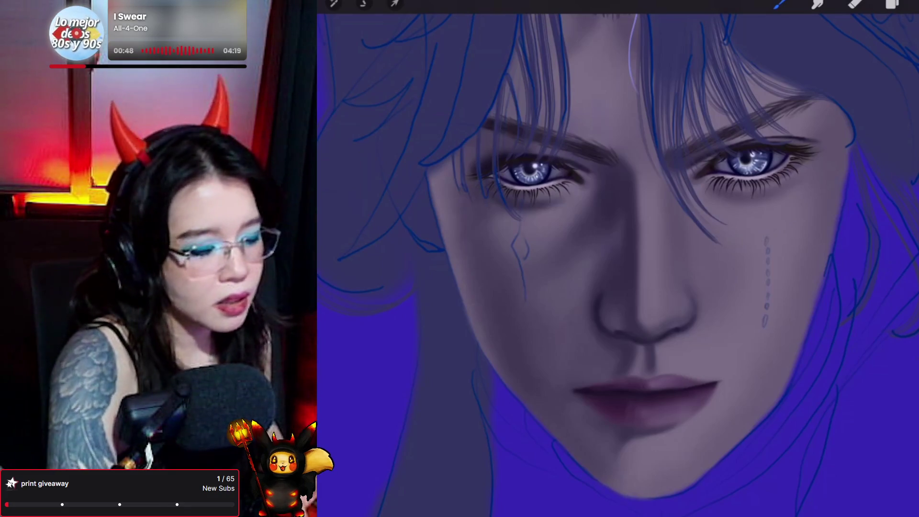
{"action": "left_click", "coordinate": [912, 4]}
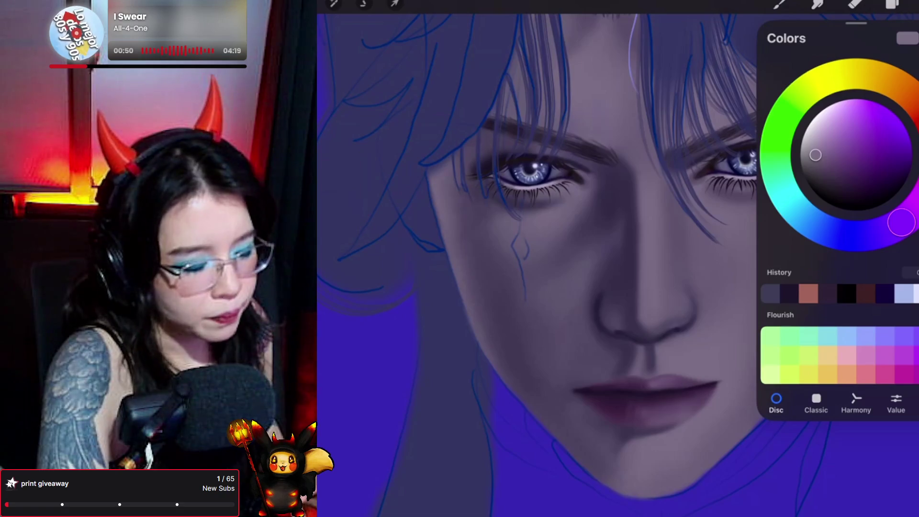
- Switch to light pink and re-dab the dotted tear line down the right cheek
{"action": "left_click", "coordinate": [832, 120]}
{"action": "left_click", "coordinate": [781, 4]}
{"action": "left_click", "coordinate": [780, 4]}
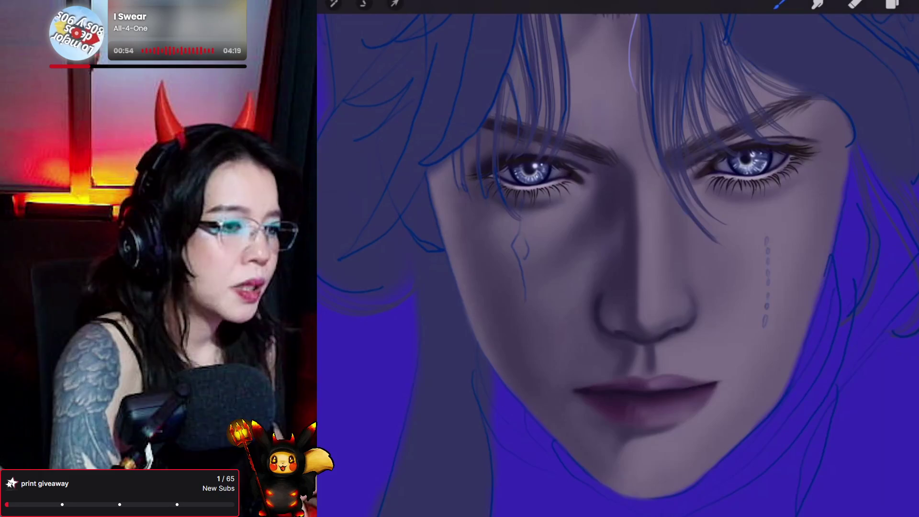
{"action": "left_click_drag", "start_coordinate": [766, 240], "coordinate": [766, 326]}
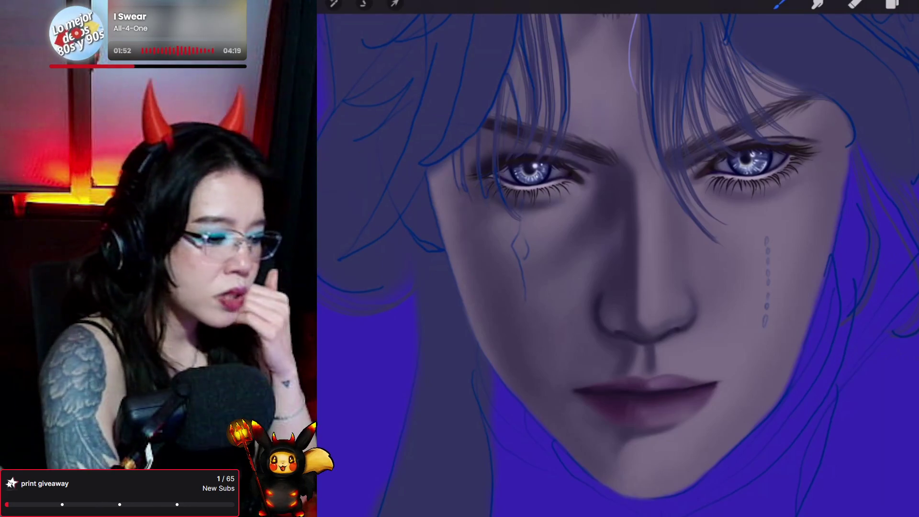
{"action": "left_click", "coordinate": [780, 4]}
{"action": "left_click", "coordinate": [781, 3]}
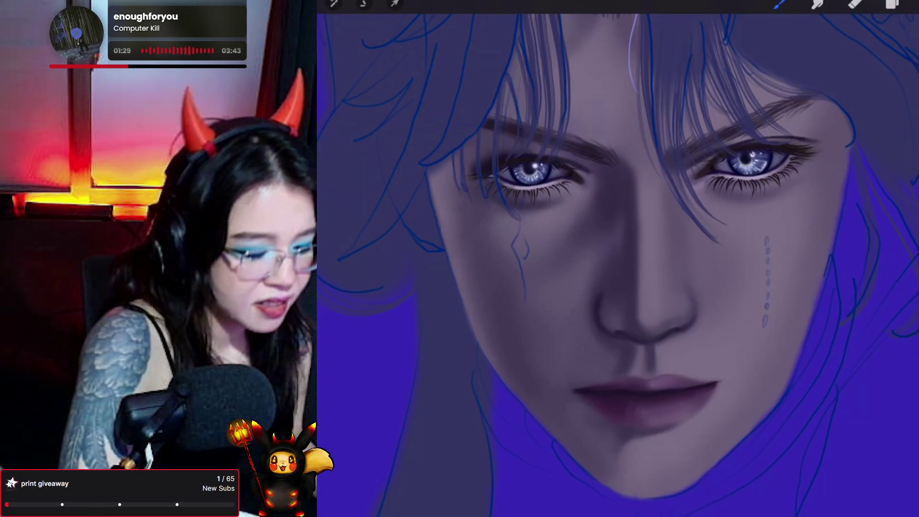
- Pick a purple colour on the colour disc for the inner-eye sparkles
{"action": "key", "text": "c"}
{"action": "mouse_move", "coordinate": [832, 120]}
{"action": "left_mouse_down"}
{"action": "mouse_move", "coordinate": [856, 128]}
{"action": "mouse_move", "coordinate": [835, 115]}
{"action": "left_mouse_up"}
{"action": "key", "text": "c"}
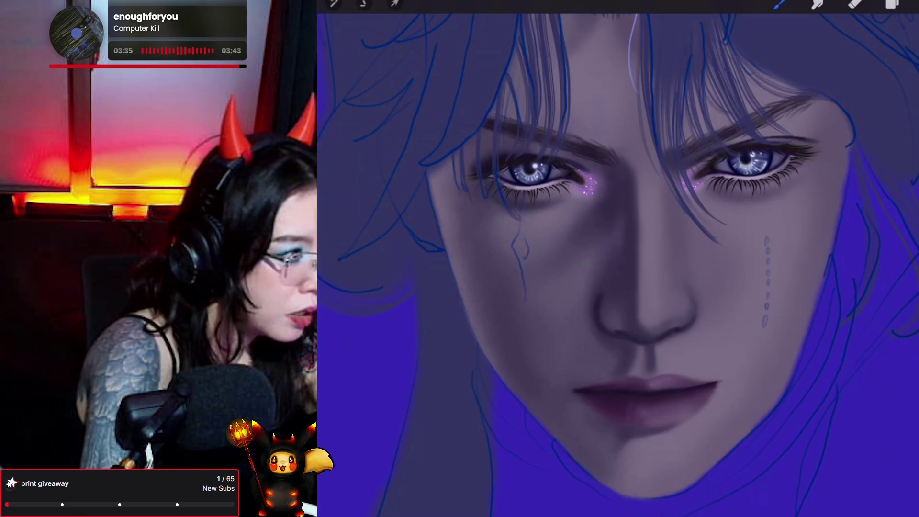
{"action": "left_click", "coordinate": [334, 4]}
- Apply a 3% Gaussian Blur to the eye sparkles and raise their brightness to 65%
{"action": "left_click", "coordinate": [364, 160]}
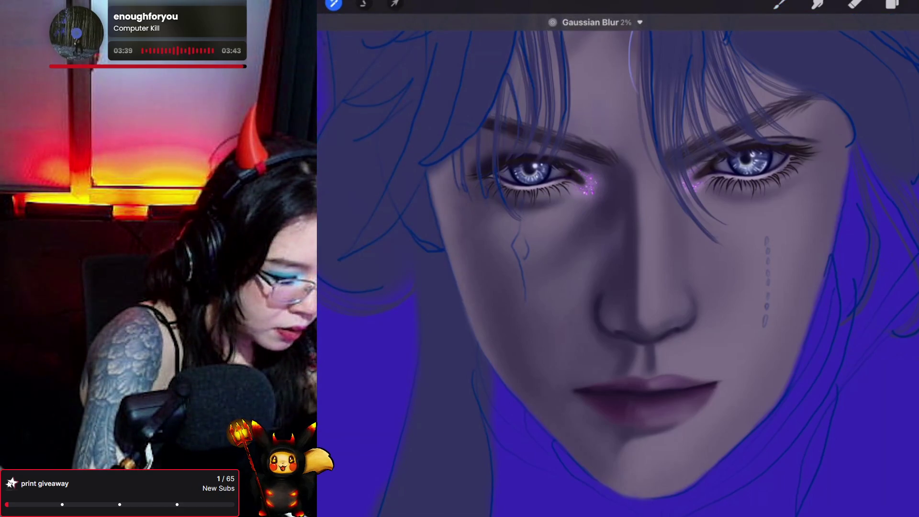
{"action": "left_click_drag", "start_coordinate": [617, 263], "coordinate": [625, 263]}
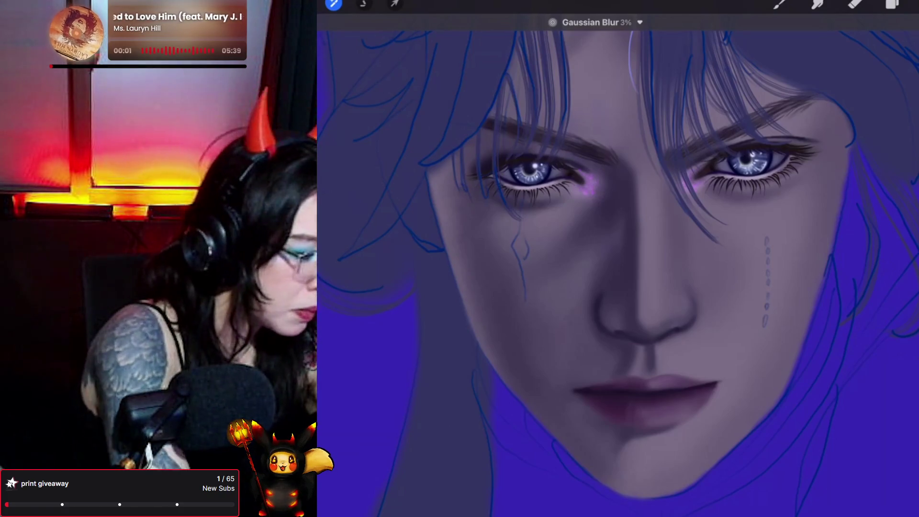
{"action": "left_click", "coordinate": [334, 3]}
{"action": "left_click", "coordinate": [352, 63]}
{"action": "left_click_drag", "start_coordinate": [767, 508], "coordinate": [787, 508]}
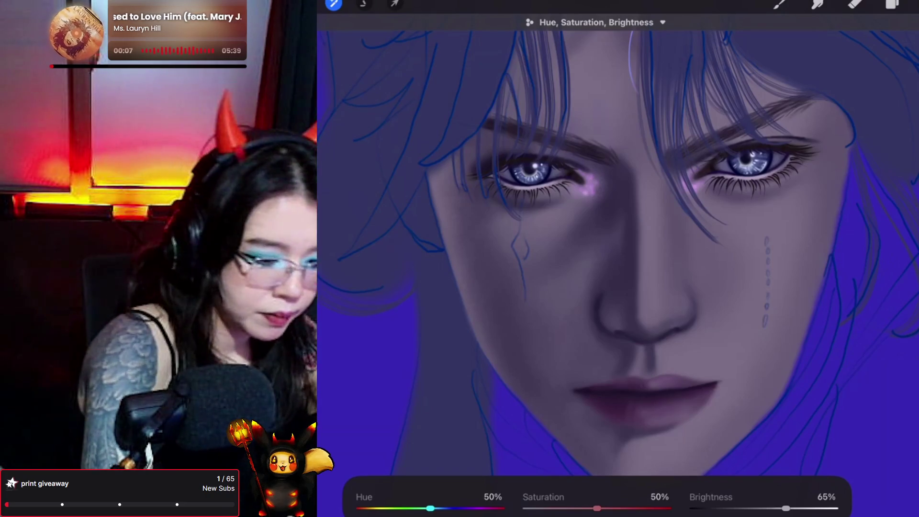
{"action": "left_click", "coordinate": [855, 5]}
{"action": "left_click", "coordinate": [891, 5]}
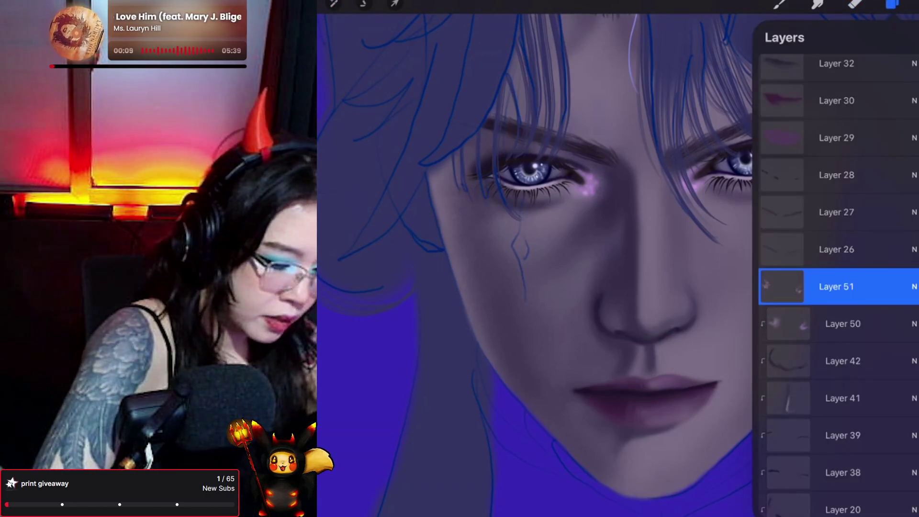
- Resize the eraser and erase the inner-corner glow back into tighter highlights
{"action": "left_click", "coordinate": [892, 5]}
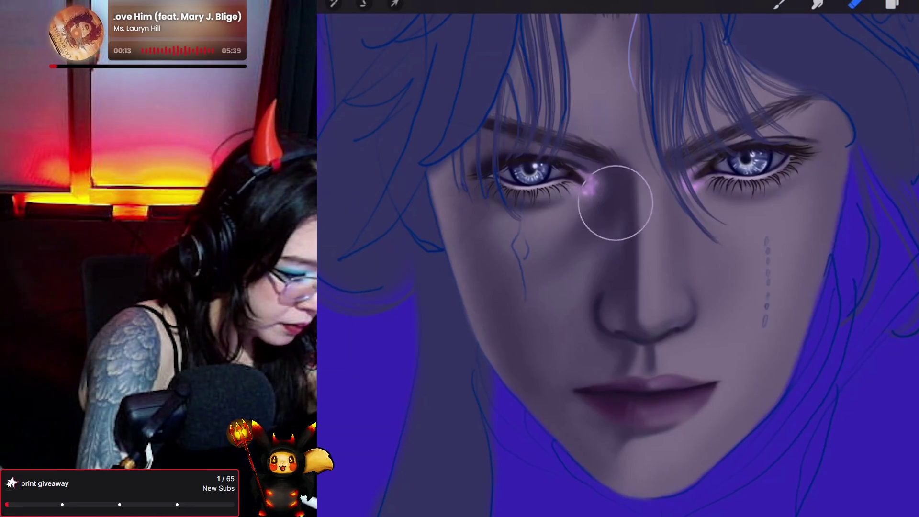
{"action": "left_click_drag", "start_coordinate": [307, 211], "coordinate": [306, 197]}
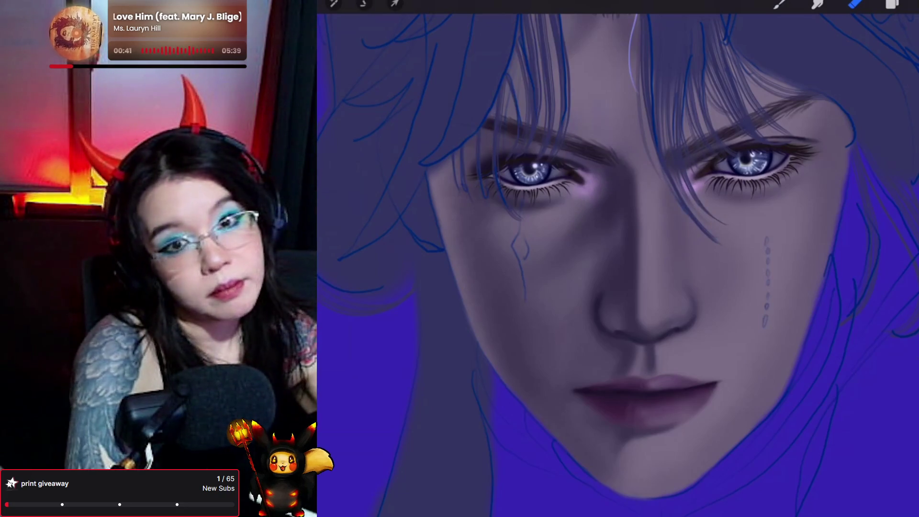
{"action": "left_click", "coordinate": [892, 4]}
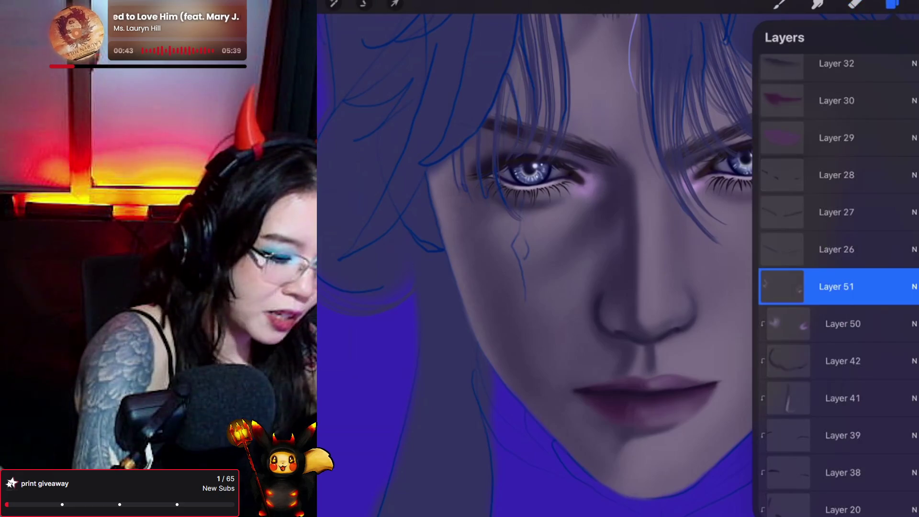
- On a new layer above Layer 51, dot a light purple tear line using Pores 2_original
{"action": "left_click", "coordinate": [905, 37]}
{"action": "left_click", "coordinate": [779, 4]}
{"action": "left_click", "coordinate": [779, 4]}
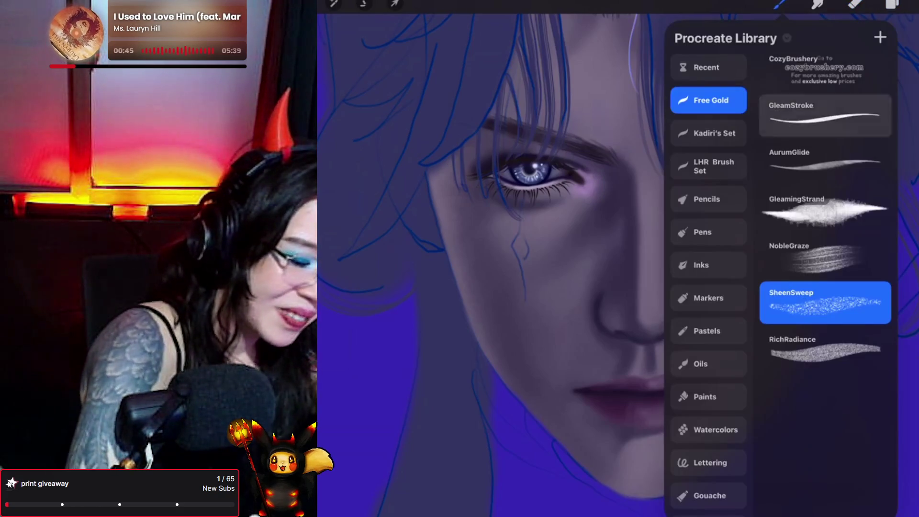
{"action": "left_click", "coordinate": [709, 67]}
{"action": "left_click", "coordinate": [824, 170]}
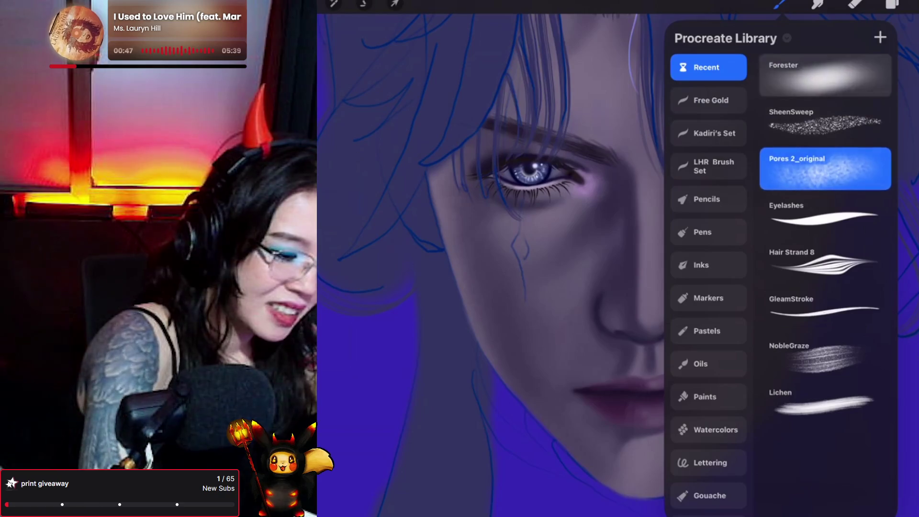
{"action": "left_click", "coordinate": [912, 4]}
{"action": "left_click", "coordinate": [838, 110]}
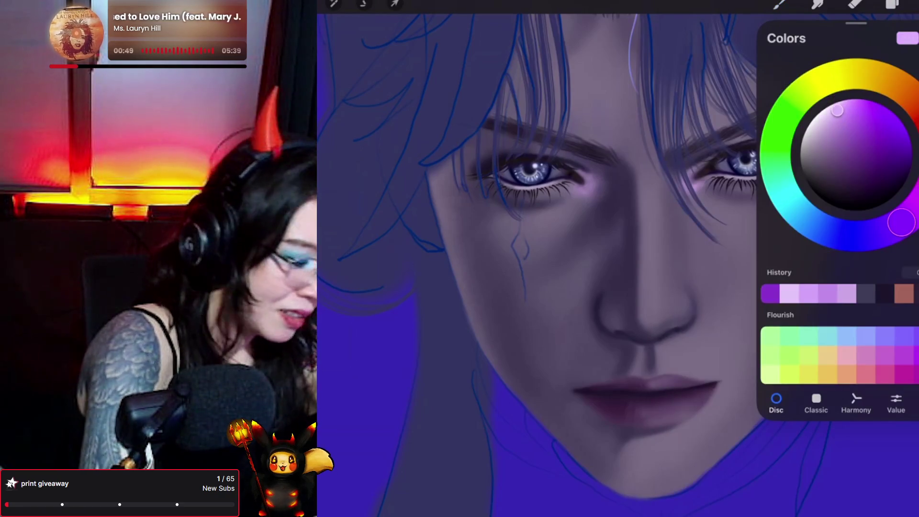
{"action": "left_click_drag", "start_coordinate": [766, 238], "coordinate": [766, 326]}
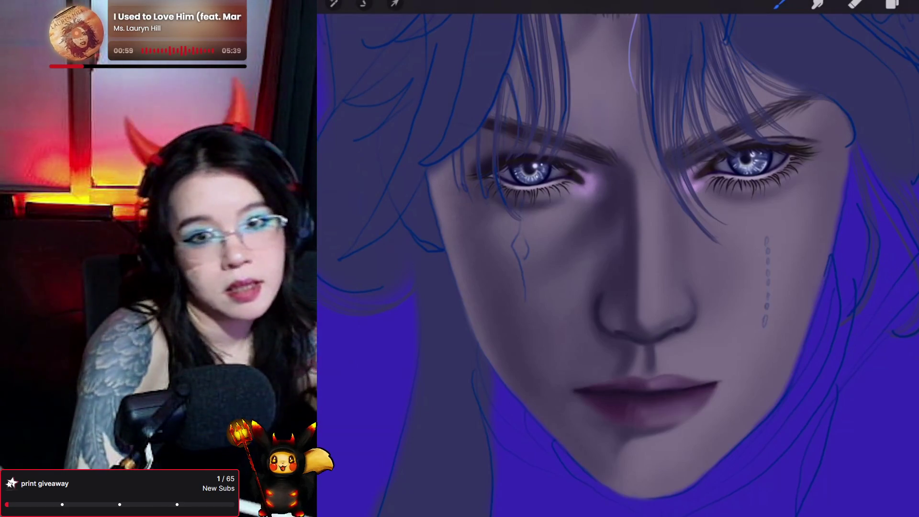
- Switch to light blue and paint another dotted tear trail down the right cheek
{"action": "left_click", "coordinate": [910, 4]}
{"action": "left_click_drag", "start_coordinate": [902, 222], "coordinate": [820, 228]}
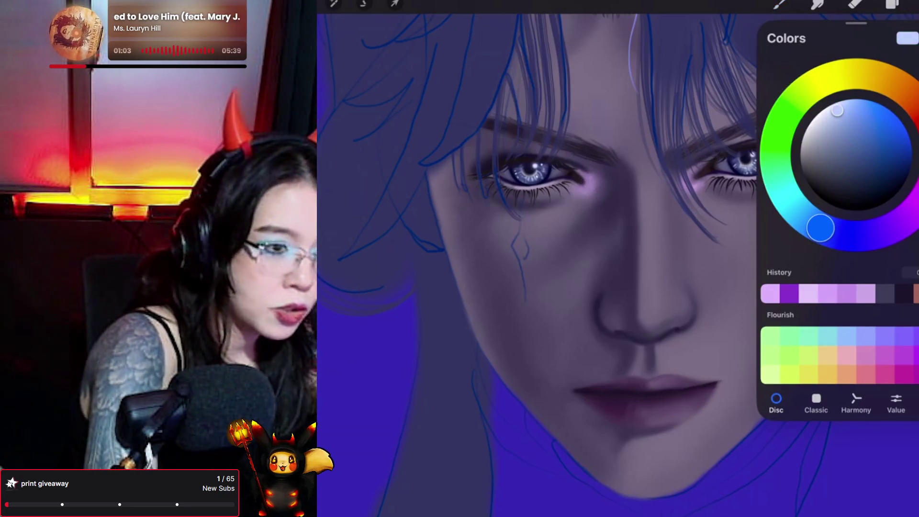
{"action": "left_click_drag", "start_coordinate": [767, 238], "coordinate": [765, 326]}
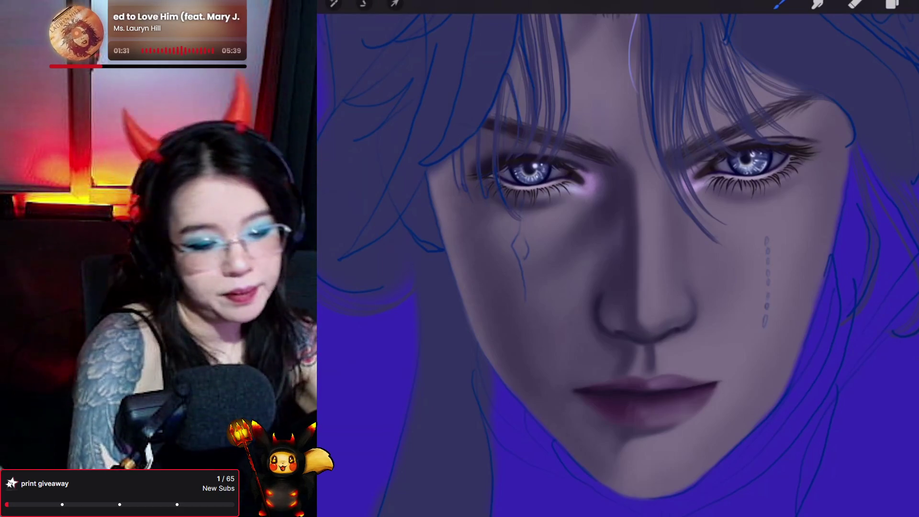
- Merge Layers 52 and 51 into Layer 50 and check the Recent brush set
{"action": "left_click", "coordinate": [892, 4]}
{"action": "left_click_drag", "start_coordinate": [843, 361], "coordinate": [843, 292]}
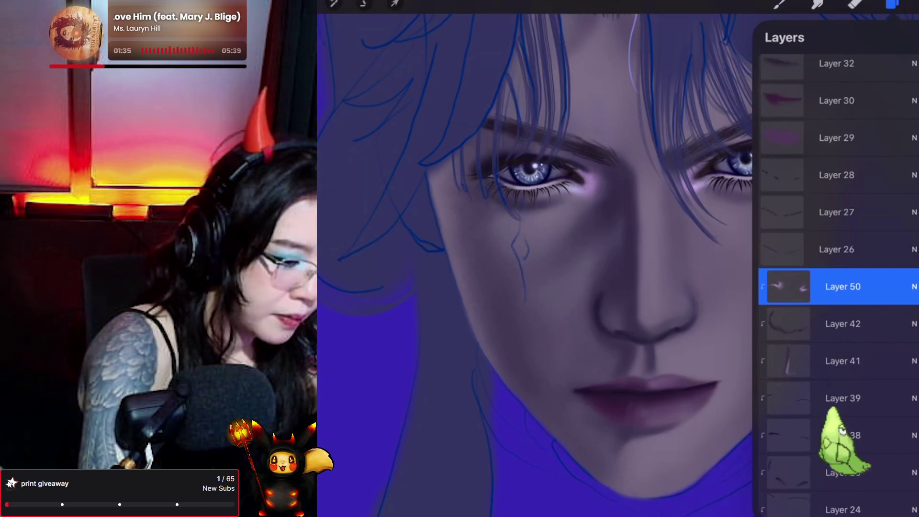
{"action": "left_click", "coordinate": [856, 3]}
{"action": "left_click", "coordinate": [855, 4]}
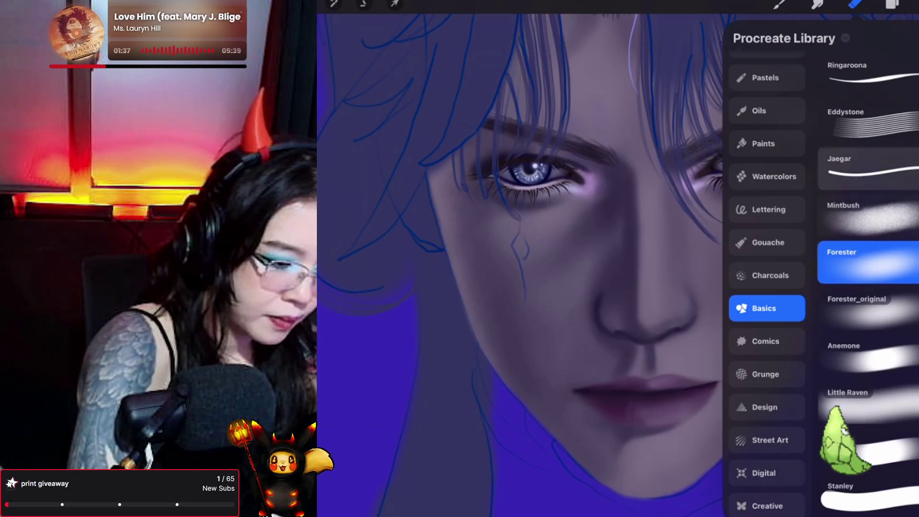
{"action": "scroll", "coordinate": [767, 287], "scroll_direction": "up", "scroll_amount": 5}
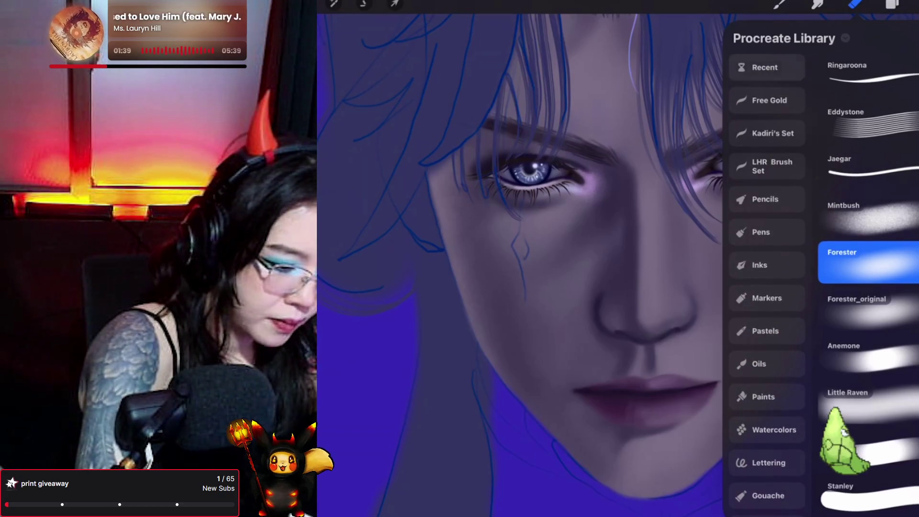
{"action": "left_click", "coordinate": [767, 67]}
{"action": "left_click", "coordinate": [855, 3]}
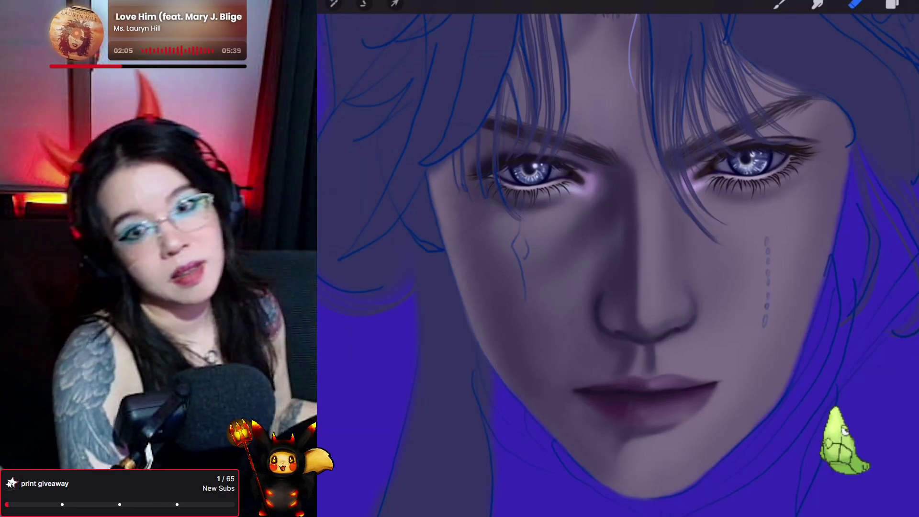
{"action": "left_click", "coordinate": [892, 4]}
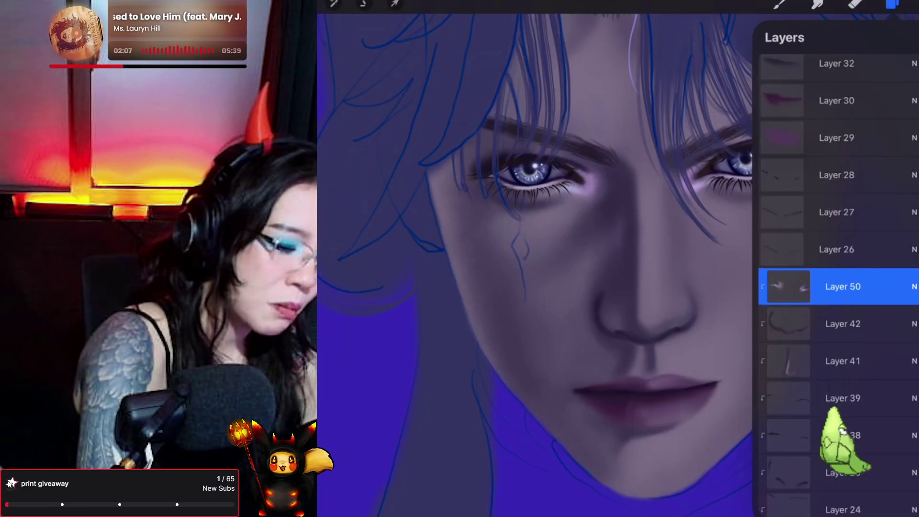
- Add Layer 51 above Layer 50 and set it as a clipping mask onto Layer 50
{"action": "left_click", "coordinate": [912, 38]}
{"action": "left_click", "coordinate": [788, 287]}
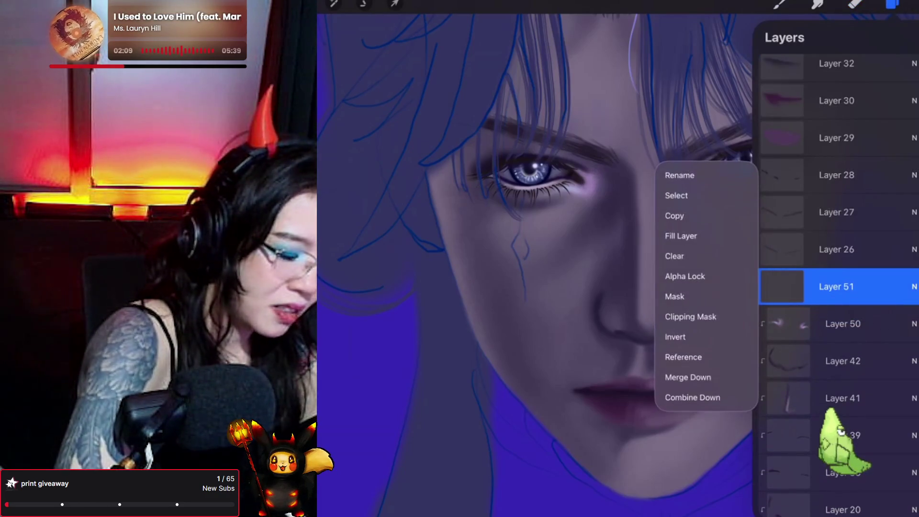
{"action": "left_click", "coordinate": [694, 317]}
{"action": "left_click", "coordinate": [779, 4]}
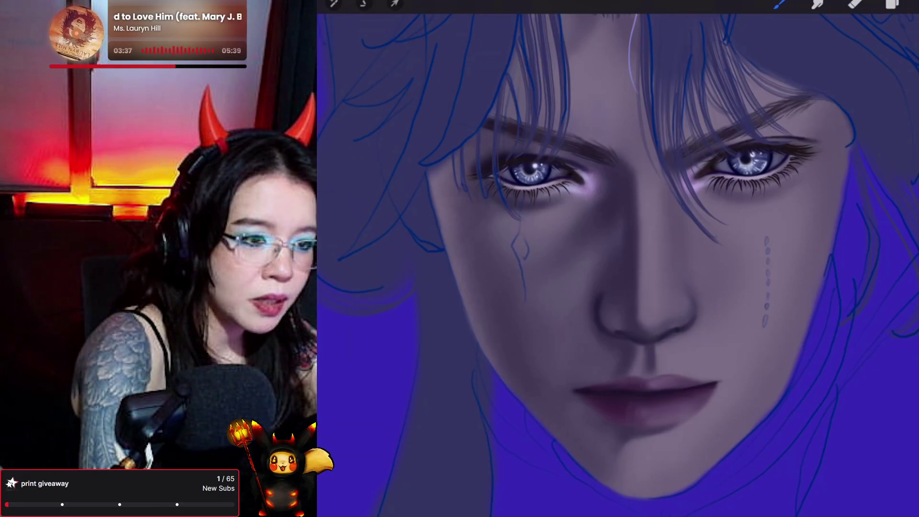
{"action": "left_click", "coordinate": [780, 4]}
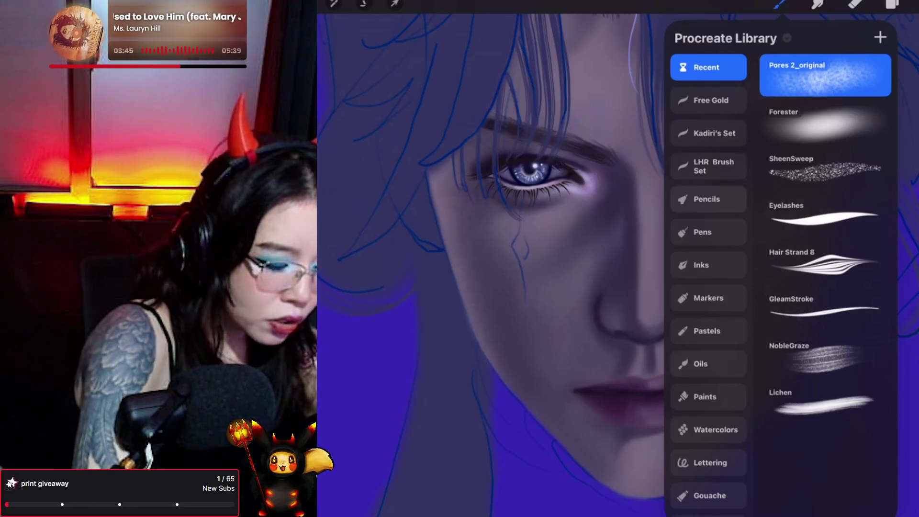
- Choose the Highlights brush in LHR Brush Set, then show the layer list
{"action": "left_click", "coordinate": [709, 166]}
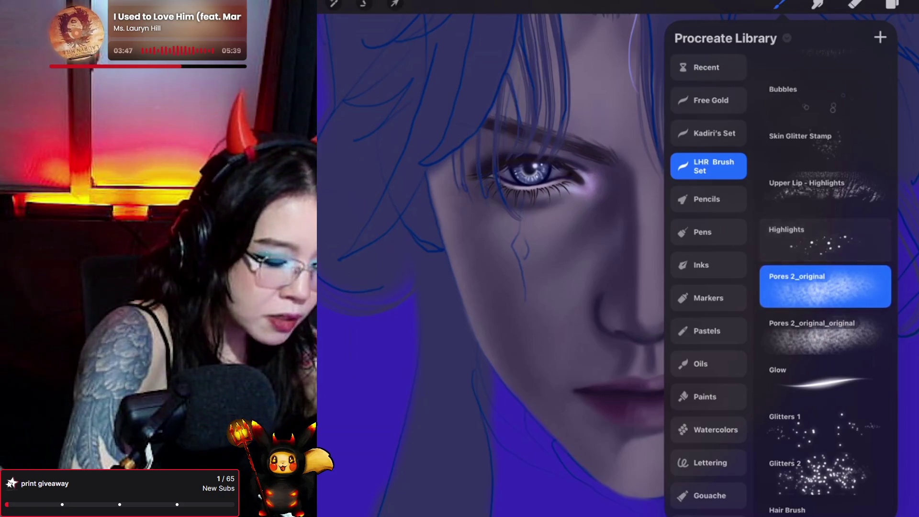
{"action": "left_click", "coordinate": [825, 239]}
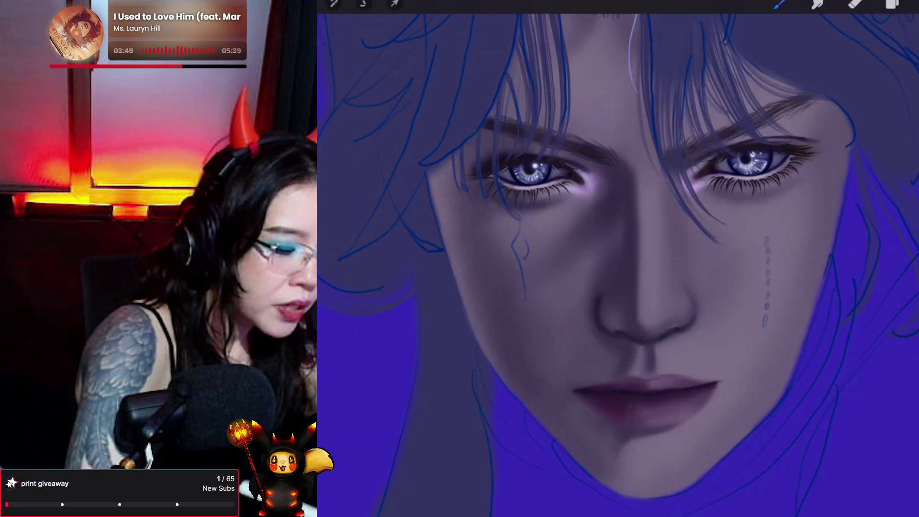
{"action": "left_click", "coordinate": [892, 4]}
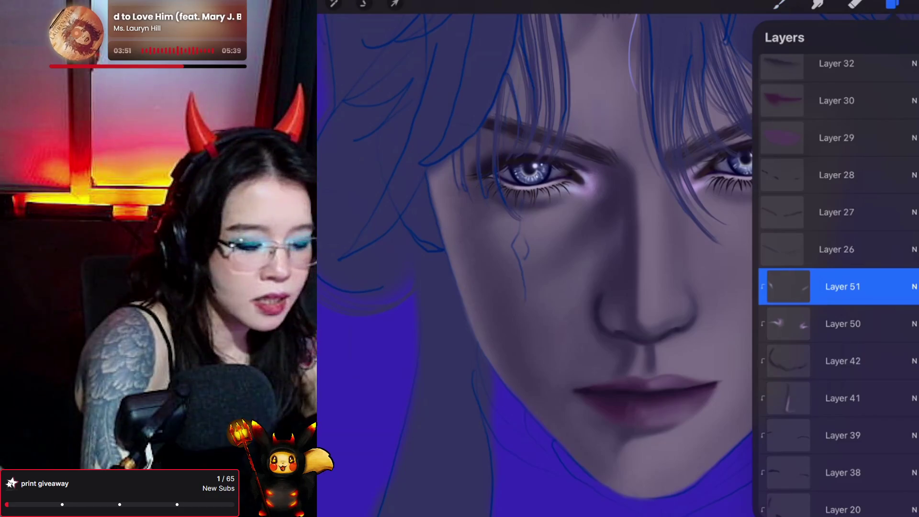
- Add Layer 52 clipped above Layer 51, then test a tiny highlight dab under the right eye and undo it
{"action": "left_click", "coordinate": [909, 37]}
{"action": "left_click", "coordinate": [788, 286]}
{"action": "left_click", "coordinate": [680, 314]}
{"action": "left_click", "coordinate": [779, 4]}
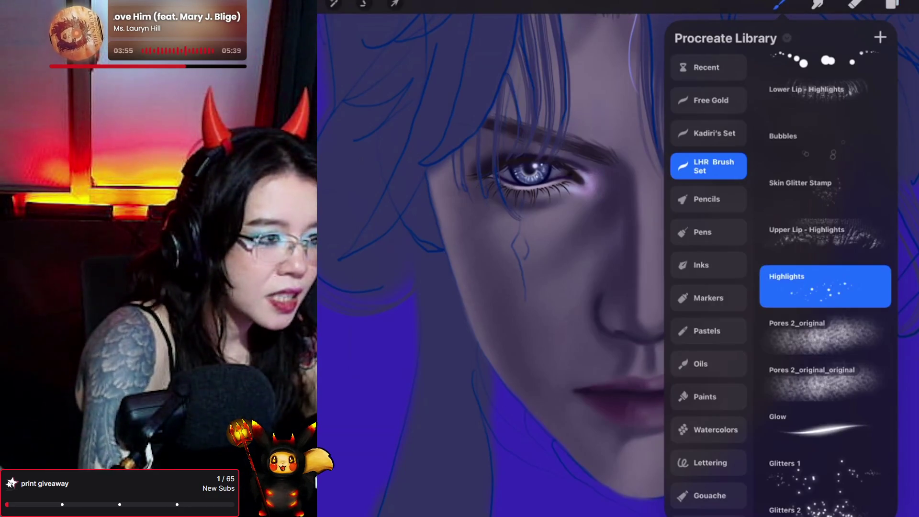
{"action": "left_click", "coordinate": [780, 4]}
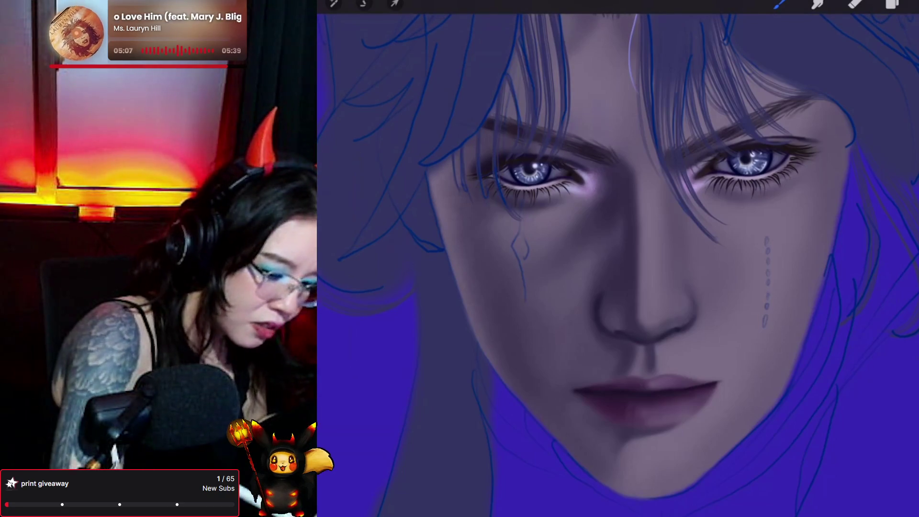
{"action": "left_click", "coordinate": [764, 187]}
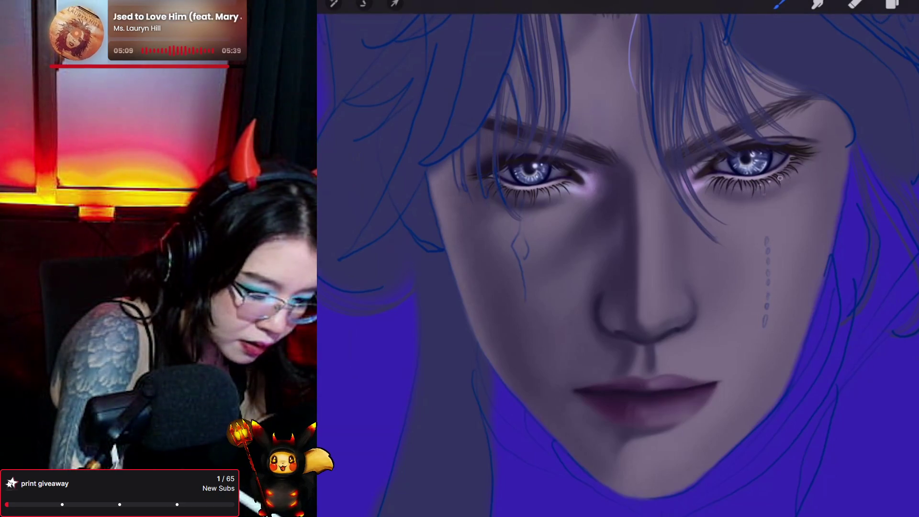
{"action": "key", "text": "ctrl+z"}
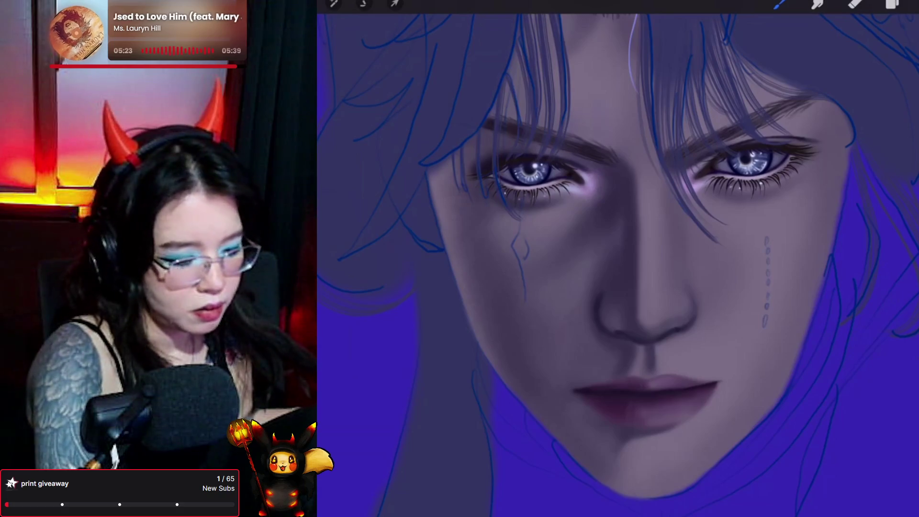
- Select the Glitters 2 brush from the LHR Brush Set
{"action": "left_click", "coordinate": [780, 4]}
{"action": "scroll", "coordinate": [825, 287], "scroll_direction": "down", "scroll_amount": 4}
{"action": "left_click", "coordinate": [825, 354]}
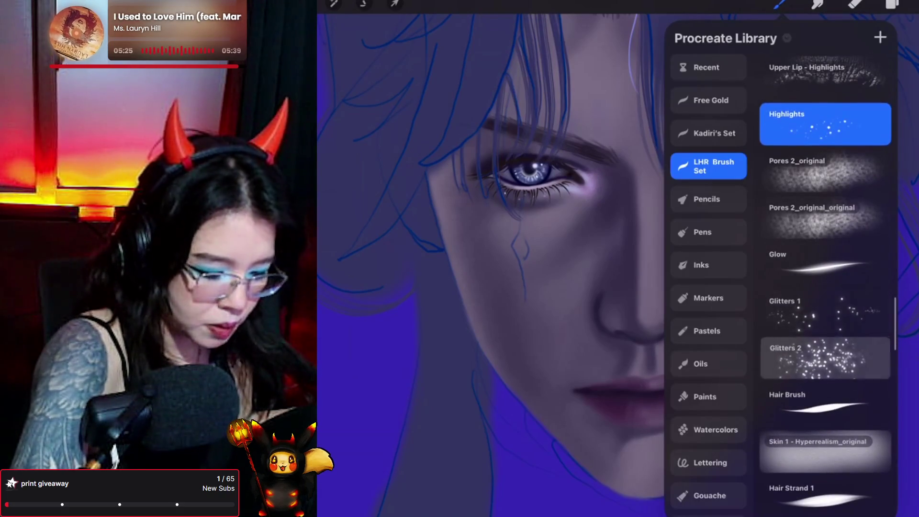
- Add Layer 53 as a clipping mask, not a layer mask, and brush glitter down the right-cheek tears
{"action": "left_click", "coordinate": [892, 5]}
{"action": "left_click", "coordinate": [910, 38]}
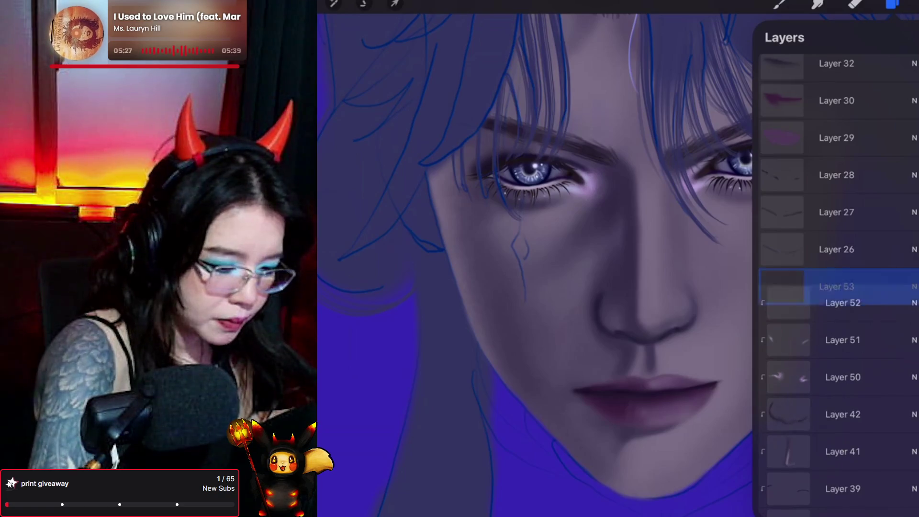
{"action": "left_click", "coordinate": [785, 287]}
{"action": "left_click", "coordinate": [701, 308]}
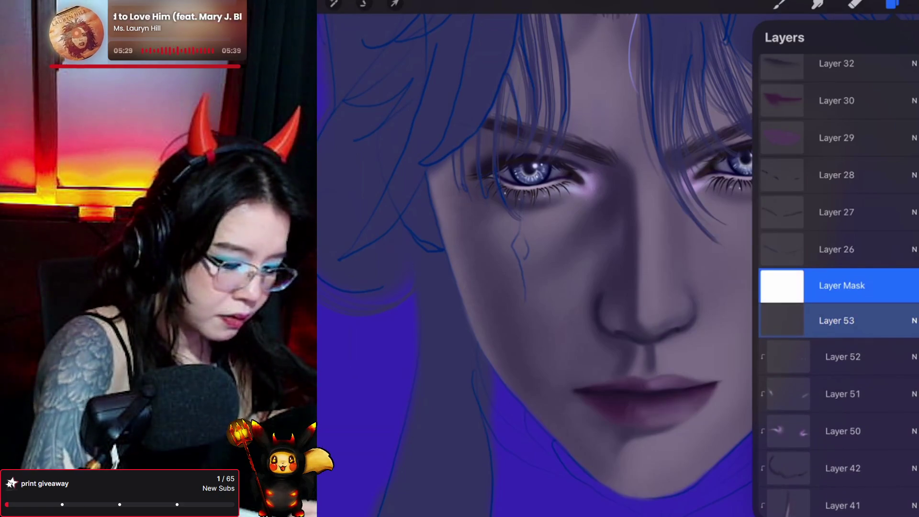
{"action": "key", "text": "ctrl+z"}
{"action": "left_click", "coordinate": [789, 287]}
{"action": "left_click", "coordinate": [694, 373]}
{"action": "left_click", "coordinate": [781, 4]}
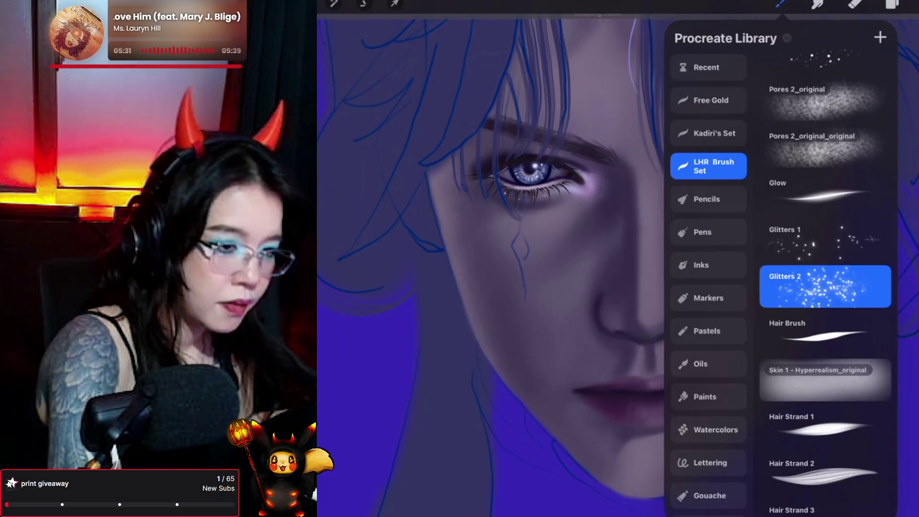
{"action": "left_click_drag", "start_coordinate": [766, 238], "coordinate": [765, 326]}
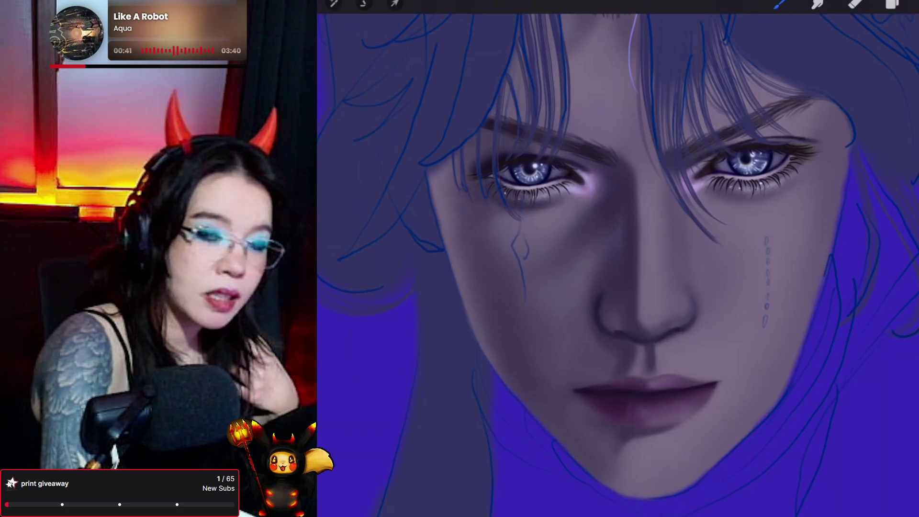
{"action": "left_click", "coordinate": [780, 4]}
- Choose the Pores 2_original brush and add Layer 54 clipped above Layer 53
{"action": "left_click", "coordinate": [823, 102]}
{"action": "left_click", "coordinate": [891, 4]}
{"action": "left_click", "coordinate": [910, 37]}
{"action": "left_click", "coordinate": [787, 287]}
{"action": "left_click", "coordinate": [688, 316]}
{"action": "left_click", "coordinate": [780, 4]}
- Paint a light highlight under the right eye's lower lashes, discarding a trial cheek tear stroke
{"action": "left_click_drag", "start_coordinate": [767, 238], "coordinate": [765, 325]}
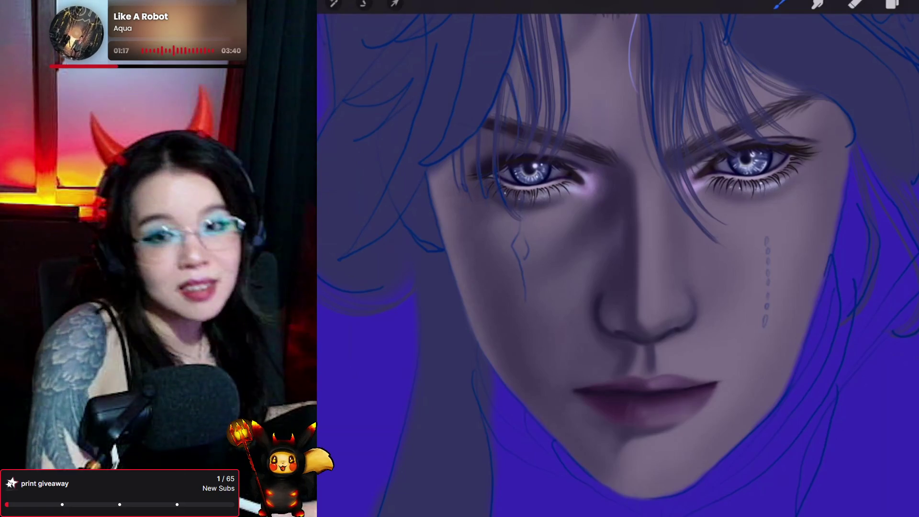
{"action": "key", "text": "ctrl+z"}
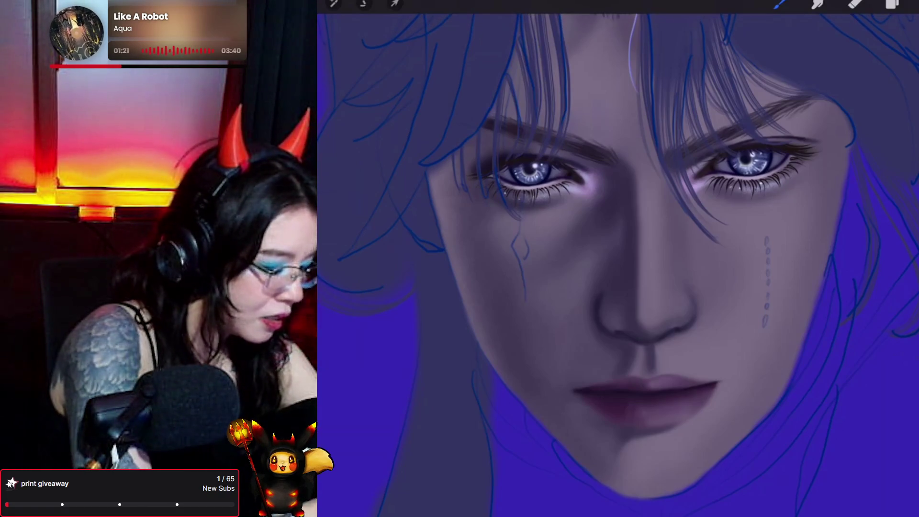
{"action": "left_click_drag", "start_coordinate": [761, 187], "coordinate": [766, 184]}
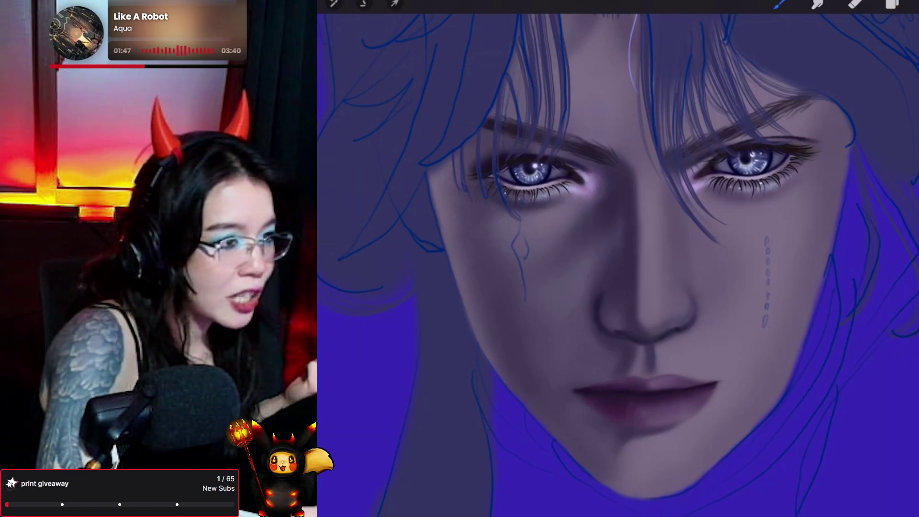
- Undo the last stroke and rotate the canvas so the face sits upright
{"action": "key", "text": "ctrl+z"}
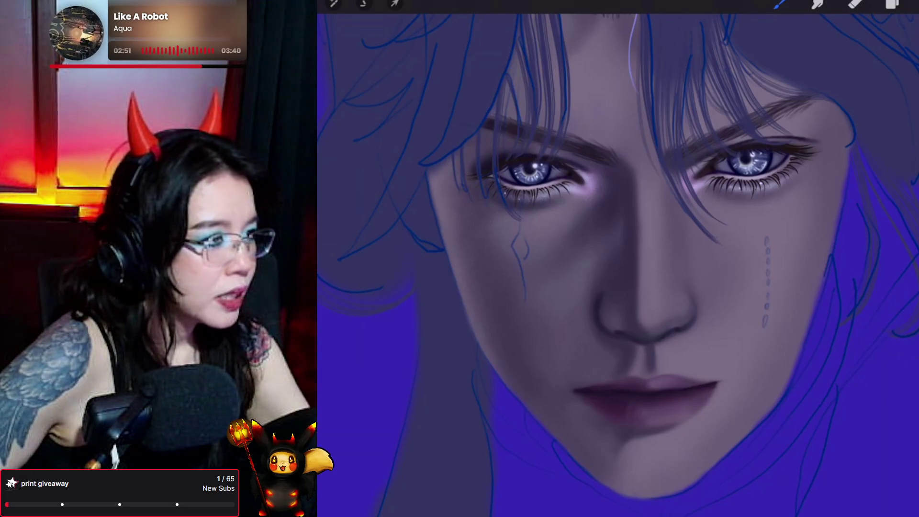
{"action": "left_click_drag", "start_coordinate": [622, 239], "coordinate": [654, 248]}
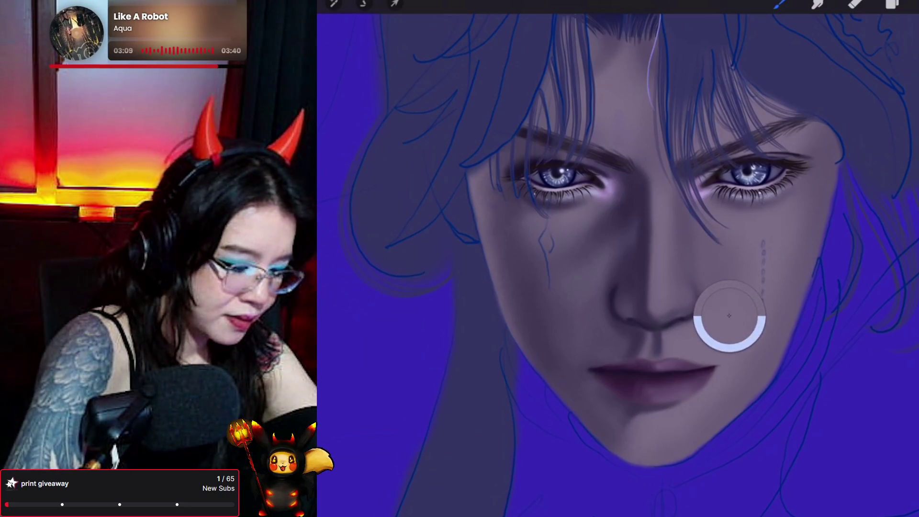
- Pick a light blue-grey painting colour on the colour disc
{"action": "left_click", "coordinate": [910, 5]}
{"action": "left_click_drag", "start_coordinate": [902, 221], "coordinate": [809, 221]}
{"action": "left_click", "coordinate": [822, 130]}
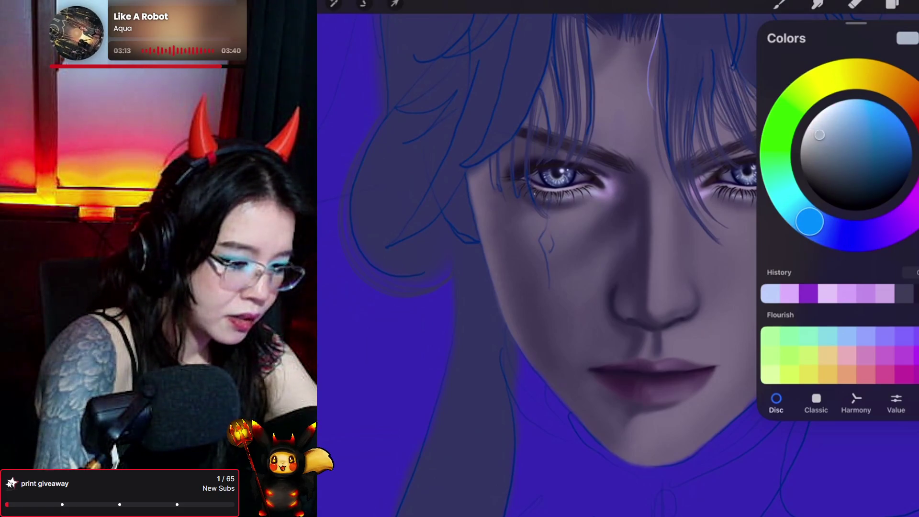
{"action": "left_click", "coordinate": [910, 4]}
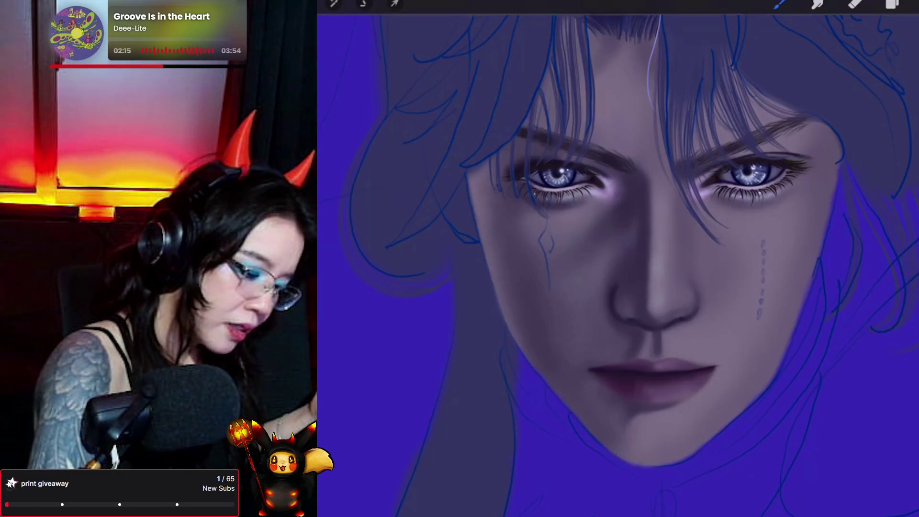
- Undo the final stroke and toggle the Eraser before returning to the Brush
{"action": "key", "text": "ctrl+z"}
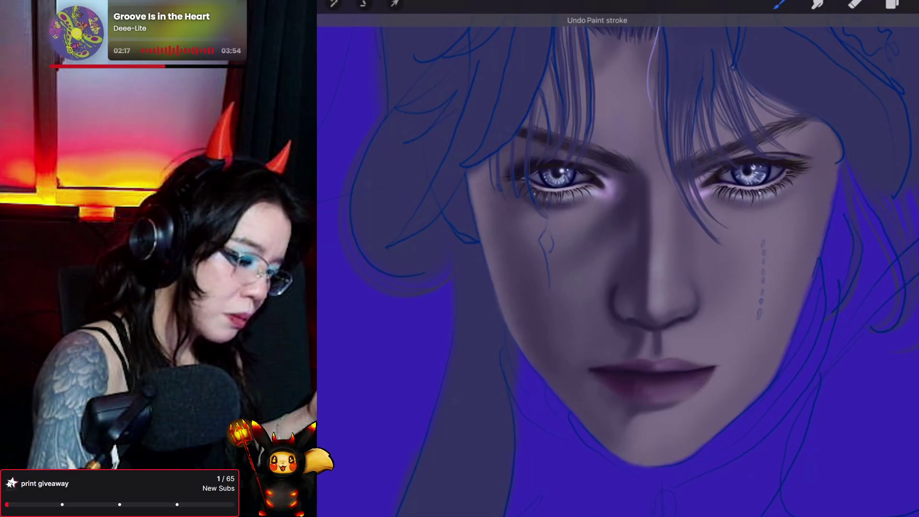
{"action": "key", "text": "e"}
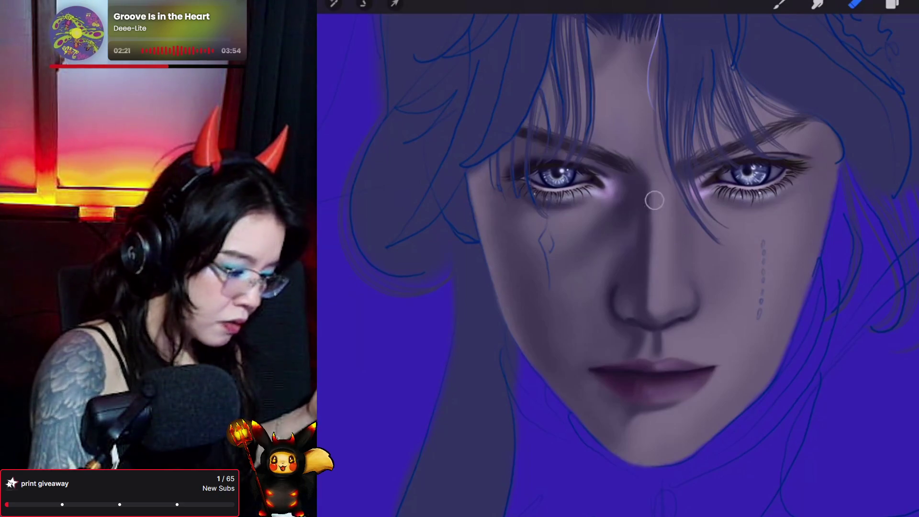
{"action": "left_click", "coordinate": [780, 3]}
- Smudge-blend the dotted cheek tears and shading, then return to the Brush tool
{"action": "left_click", "coordinate": [779, 4]}
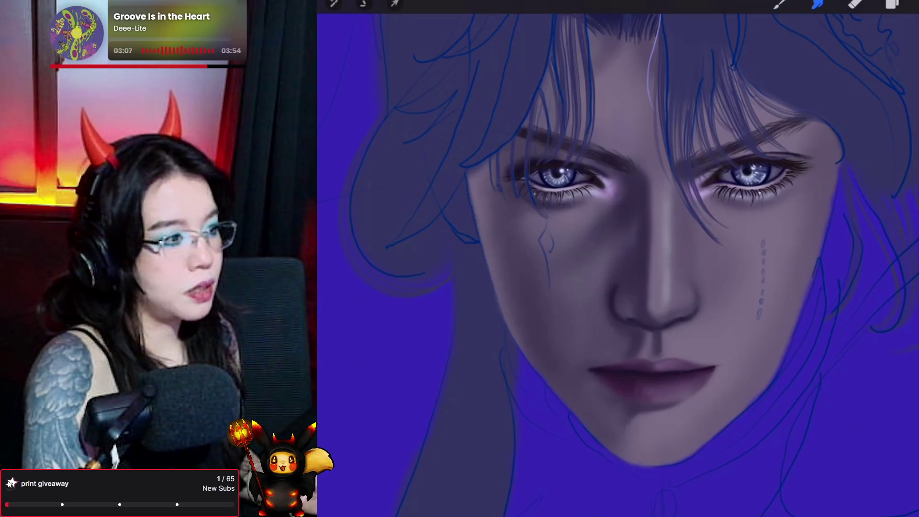
{"action": "key", "text": "b"}
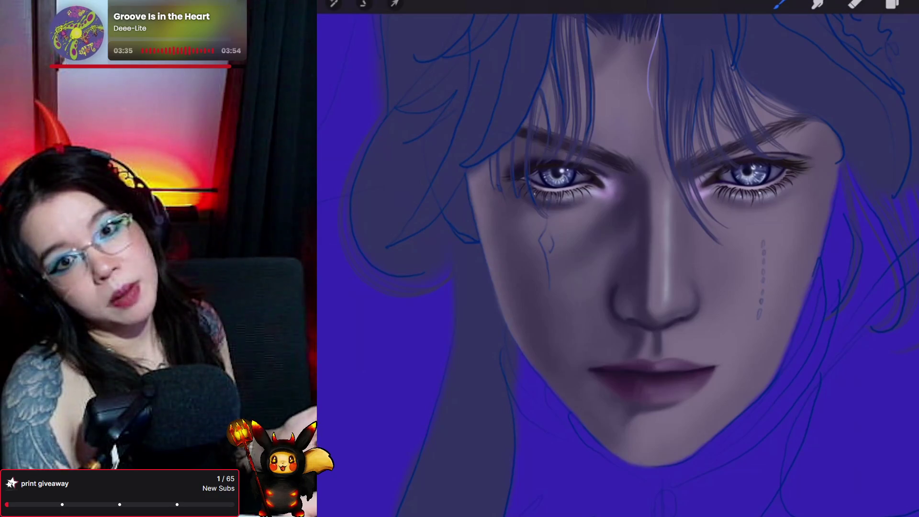
- Apply a Gaussian Blur of about 7% to the layer and add Layer 55 above Layer 54
{"action": "left_click", "coordinate": [334, 4]}
{"action": "left_click", "coordinate": [345, 163]}
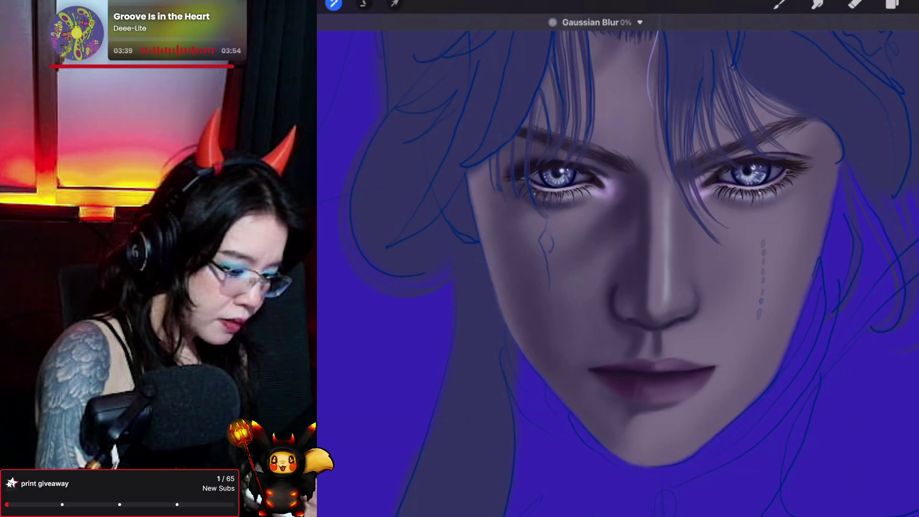
{"action": "left_click_drag", "start_coordinate": [622, 287], "coordinate": [642, 287]}
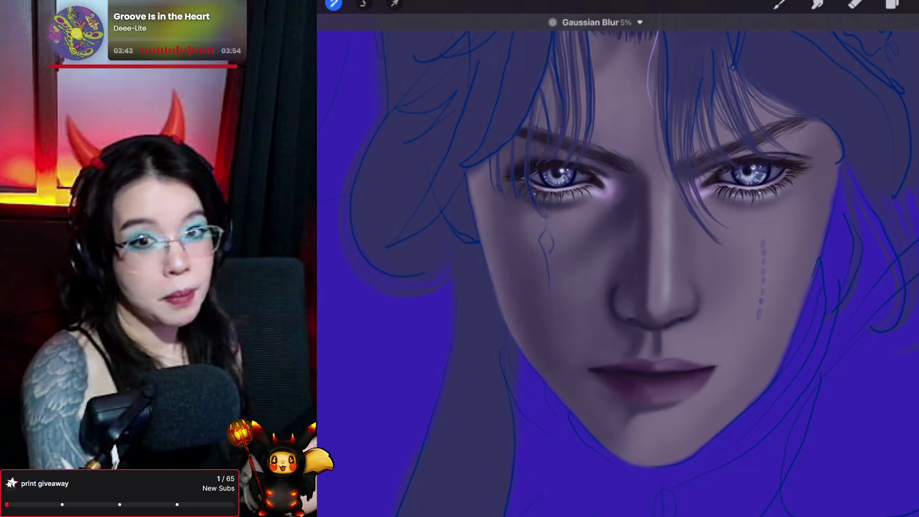
{"action": "left_click_drag", "start_coordinate": [642, 287], "coordinate": [644, 287]}
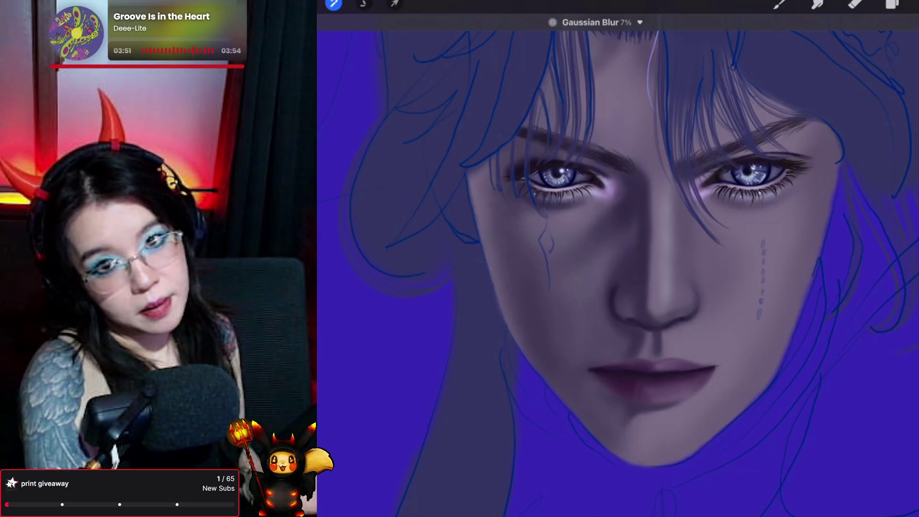
{"action": "left_click", "coordinate": [892, 4]}
{"action": "left_click", "coordinate": [912, 37]}
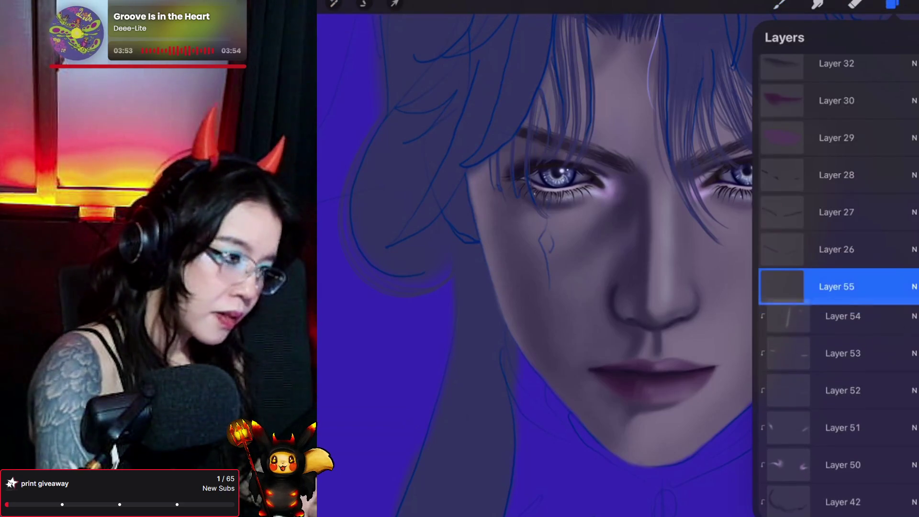
- Keep the Pores 2_original brush and make the painting colour slightly lighter
{"action": "left_click", "coordinate": [780, 3]}
{"action": "left_click", "coordinate": [779, 4]}
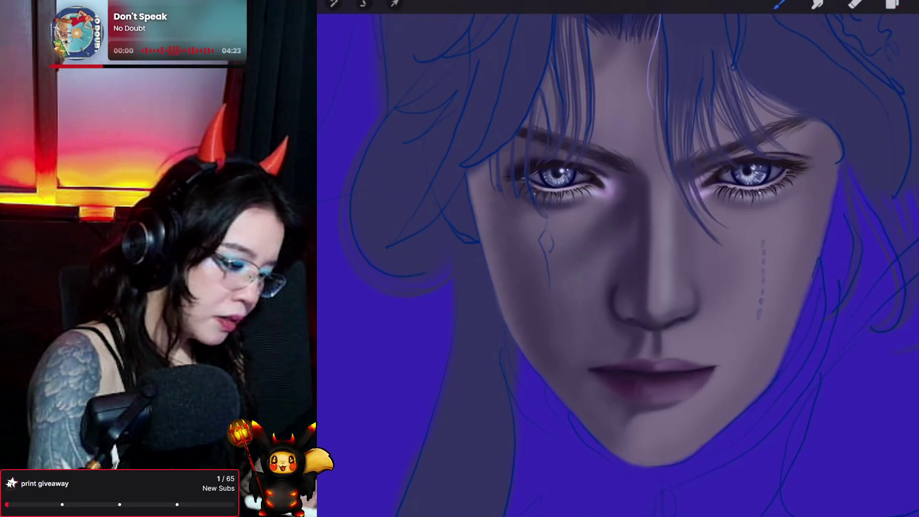
{"action": "left_click", "coordinate": [780, 4]}
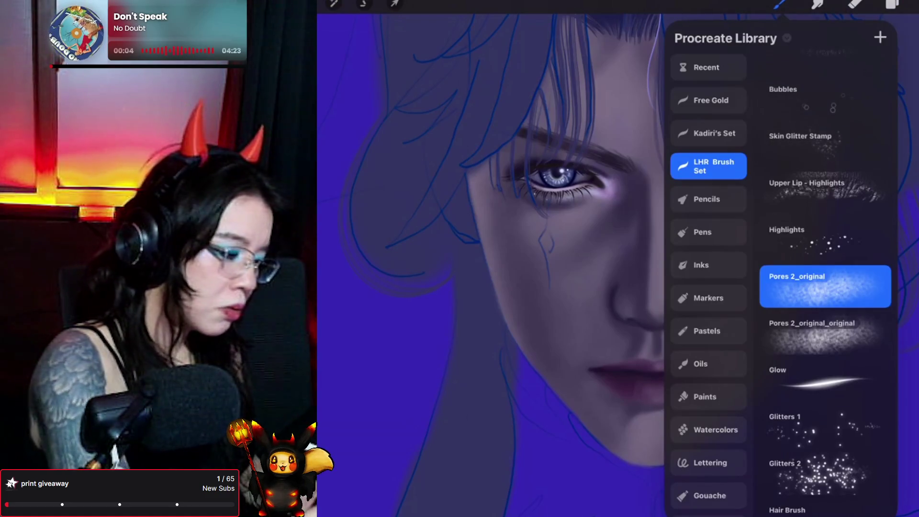
{"action": "left_click", "coordinate": [779, 4]}
{"action": "left_click", "coordinate": [913, 4]}
{"action": "left_click_drag", "start_coordinate": [824, 144], "coordinate": [822, 124]}
{"action": "left_click", "coordinate": [779, 4]}
{"action": "left_click", "coordinate": [780, 3]}
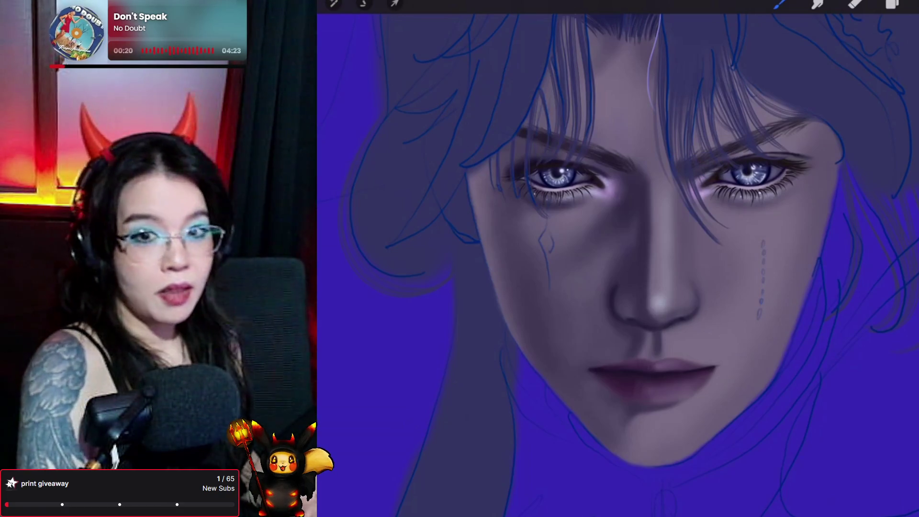
- Add Layer 56 and switch to the Forester brush from the Recent brushes
{"action": "left_click", "coordinate": [892, 4]}
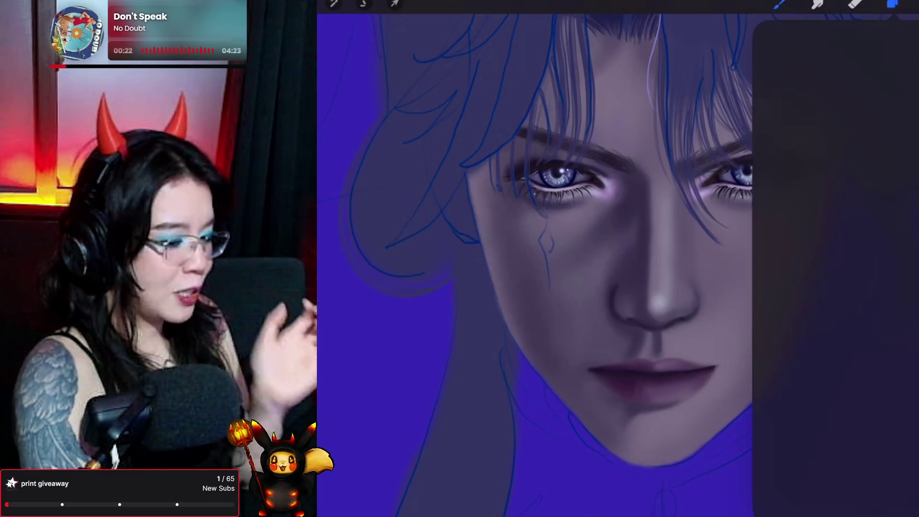
{"action": "left_click", "coordinate": [842, 287]}
{"action": "left_click", "coordinate": [779, 4]}
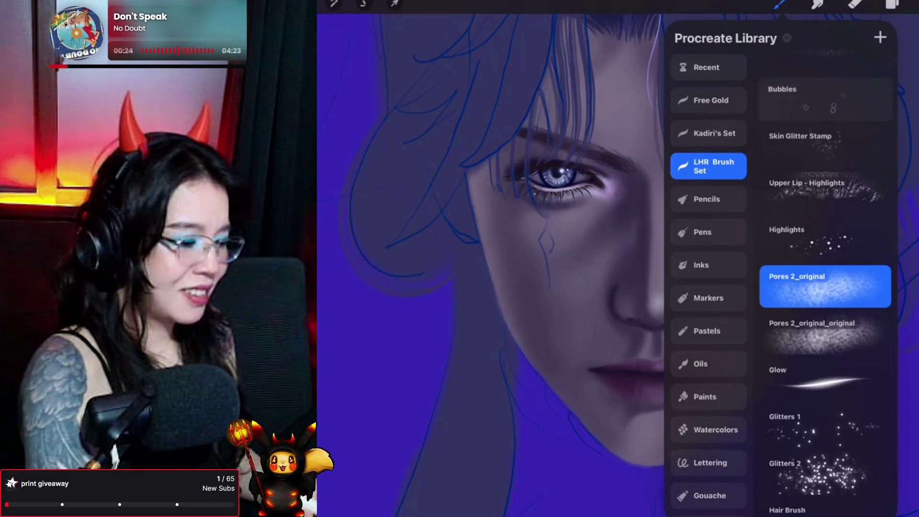
{"action": "left_click", "coordinate": [708, 67]}
{"action": "left_click", "coordinate": [826, 215]}
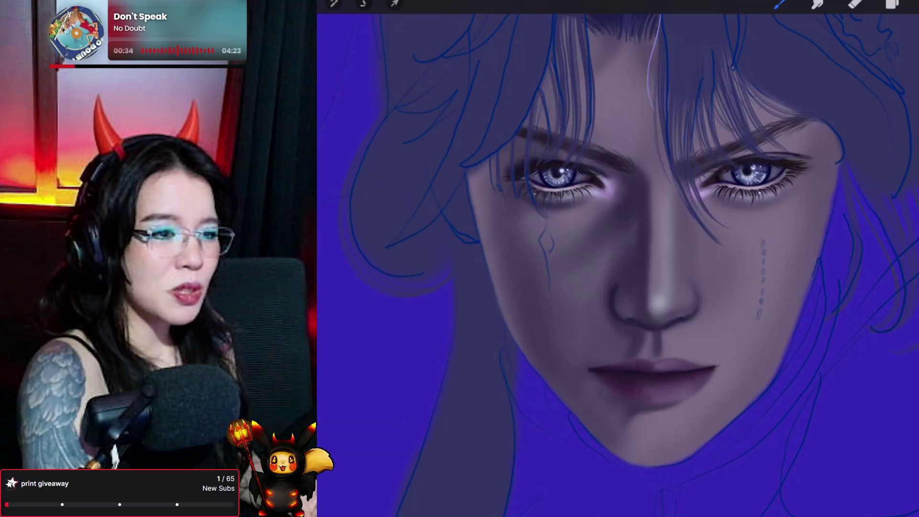
{"action": "left_click", "coordinate": [893, 5]}
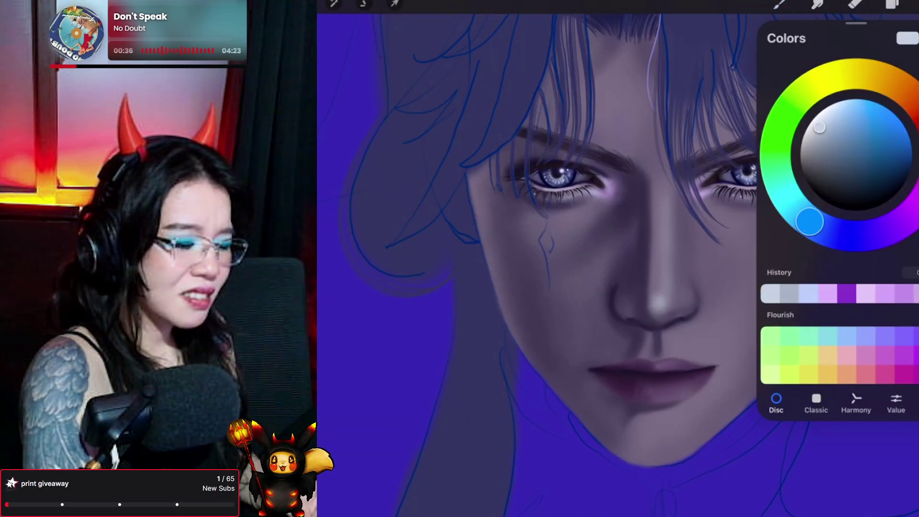
- Brighten the pale blue colour and dab a column of small dotted tear marks under the right eye
{"action": "left_click_drag", "start_coordinate": [819, 127], "coordinate": [823, 117]}
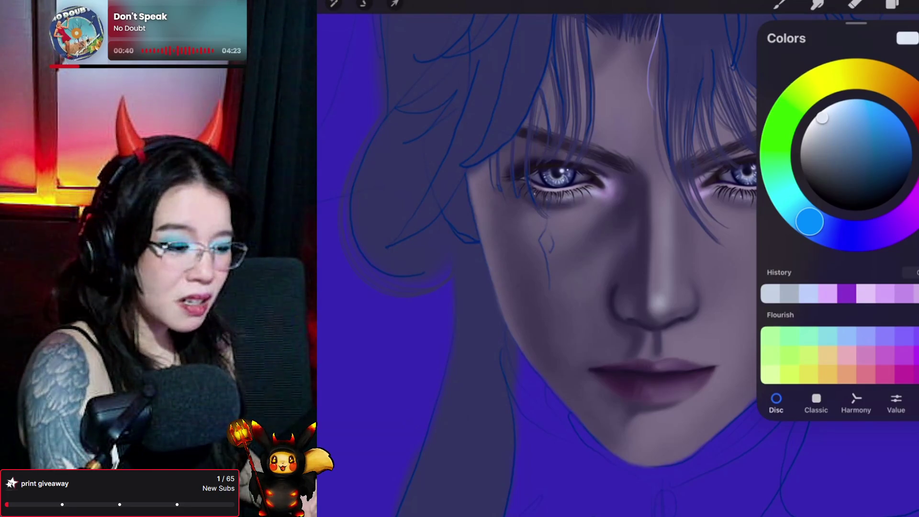
{"action": "left_click", "coordinate": [781, 5]}
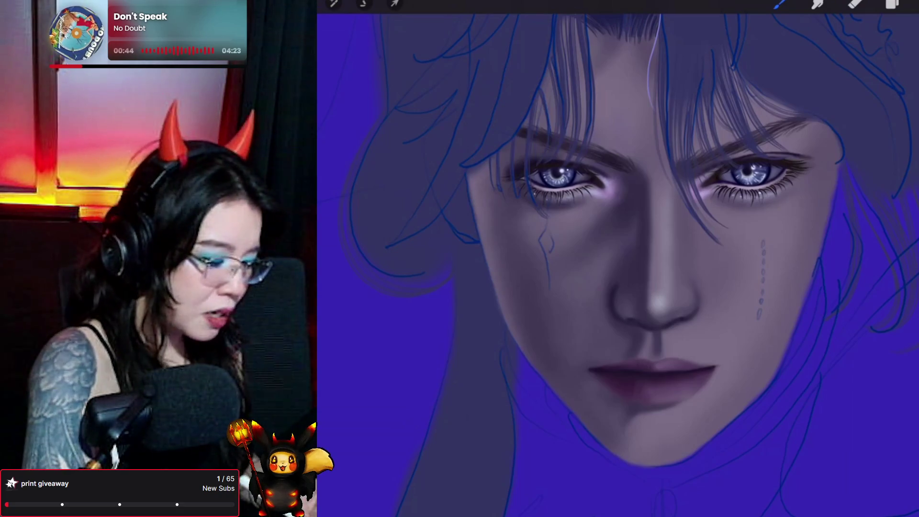
{"action": "left_click", "coordinate": [659, 303]}
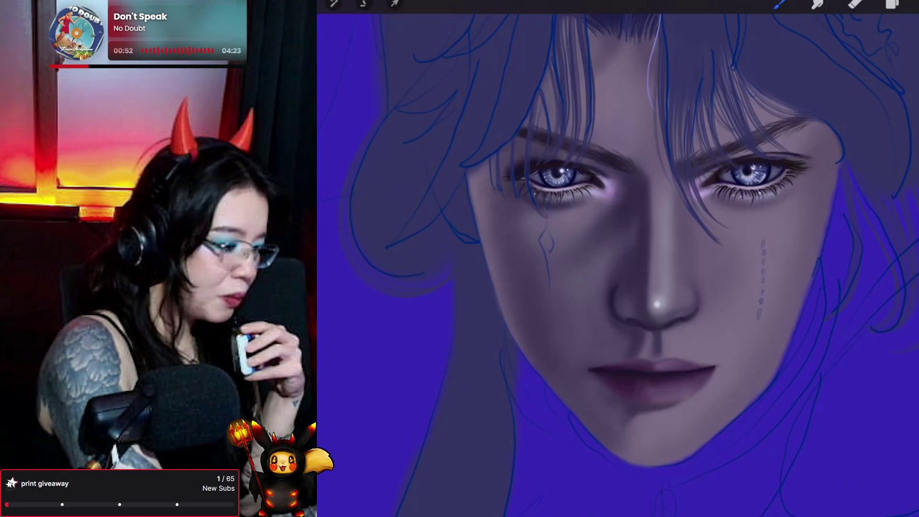
{"action": "left_click", "coordinate": [334, 4]}
- Soften the dotted tear marks with a 3% Gaussian Blur
{"action": "left_click", "coordinate": [345, 158]}
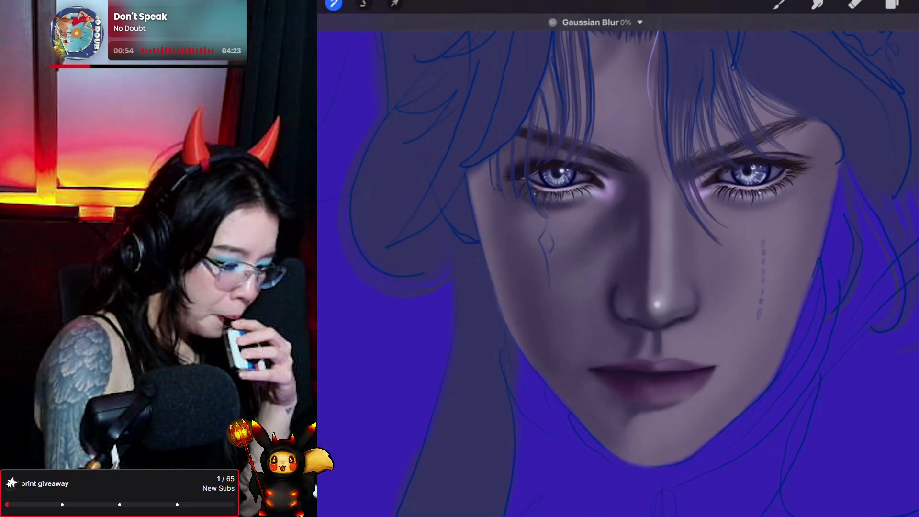
{"action": "left_click_drag", "start_coordinate": [617, 259], "coordinate": [636, 259]}
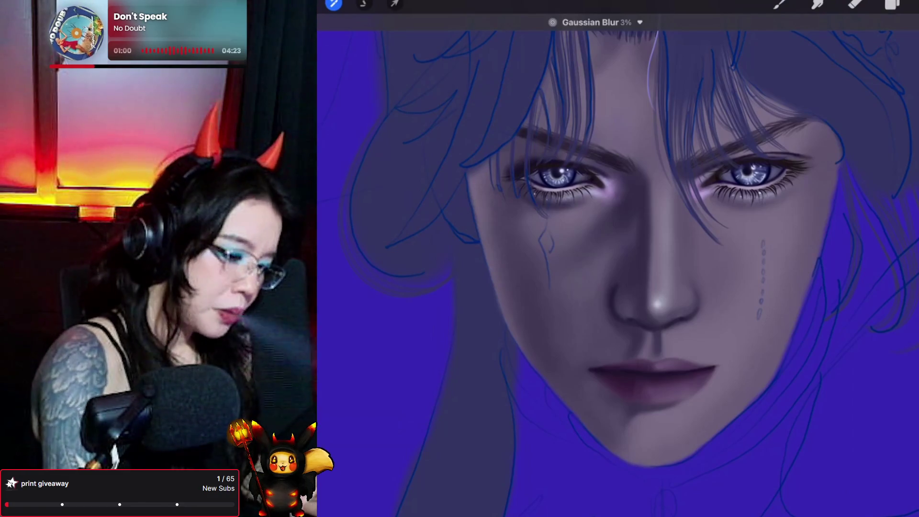
{"action": "left_click", "coordinate": [892, 3]}
- Add a new Layer 57 beneath Layer 56 and eyedrop the skin colour from the cheek
{"action": "left_click", "coordinate": [912, 38]}
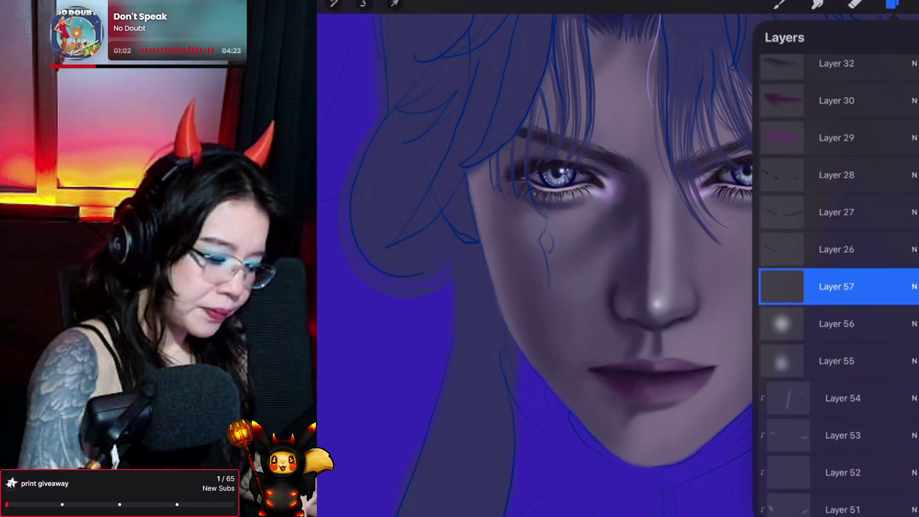
{"action": "left_click_drag", "start_coordinate": [829, 287], "coordinate": [829, 325]}
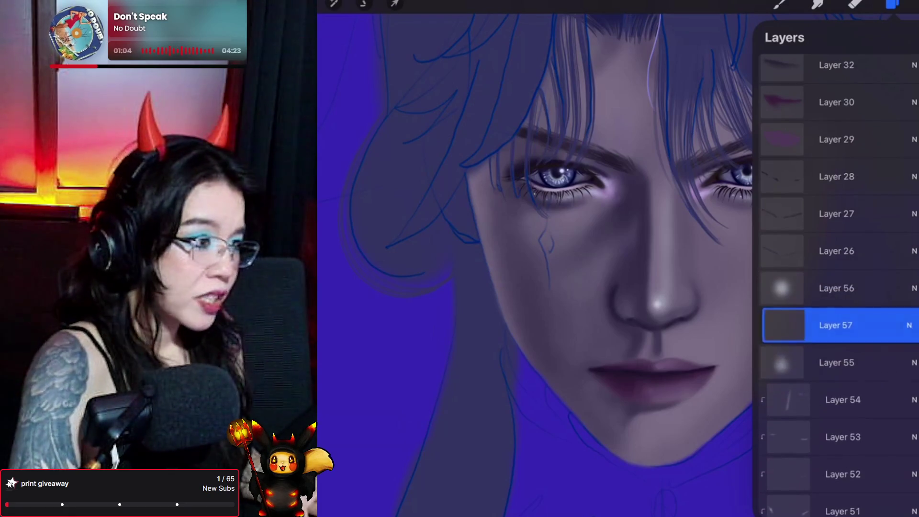
{"action": "left_click", "coordinate": [892, 4]}
{"action": "left_click_drag", "start_coordinate": [723, 298], "coordinate": [723, 324]}
{"action": "left_click", "coordinate": [910, 5]}
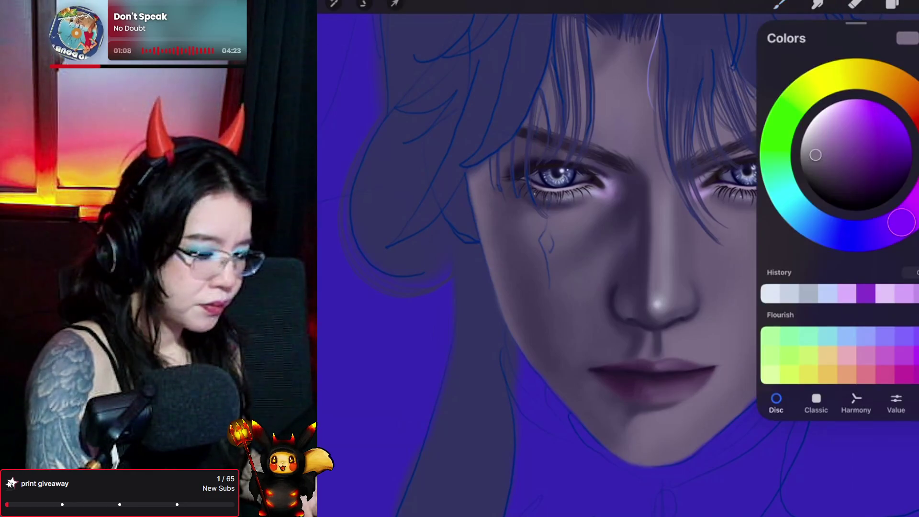
- Shift the colour hue from purple toward orange, resampling a greyish purple from the nose
{"action": "left_click_drag", "start_coordinate": [902, 221], "coordinate": [914, 103]}
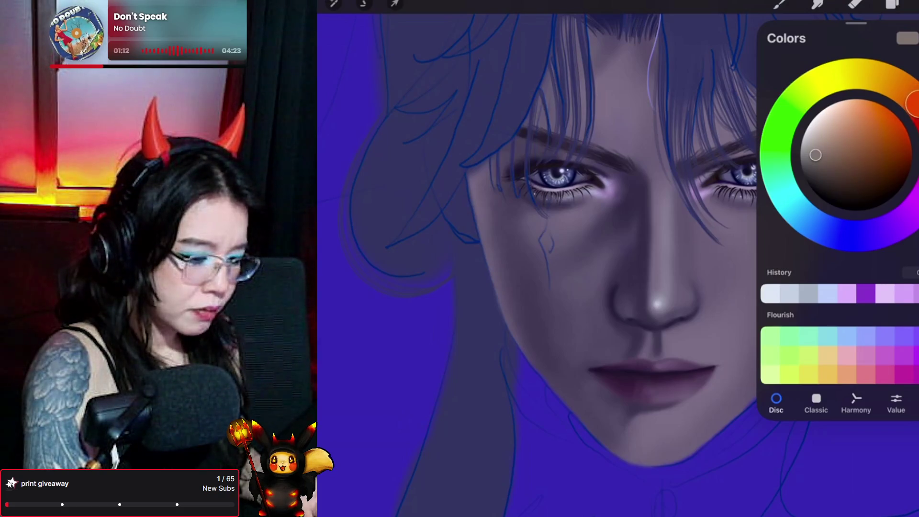
{"action": "left_click", "coordinate": [779, 4]}
{"action": "left_click", "coordinate": [780, 4]}
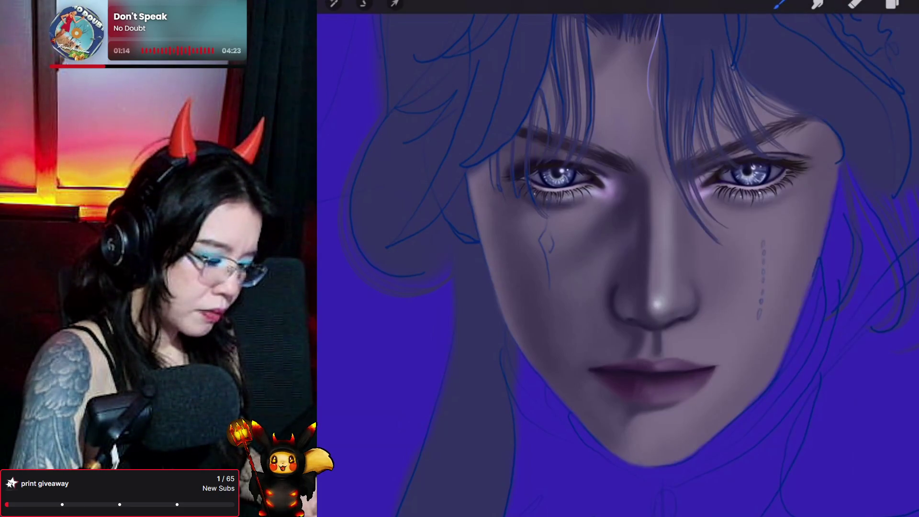
{"action": "left_click", "coordinate": [659, 245]}
{"action": "left_click", "coordinate": [907, 4]}
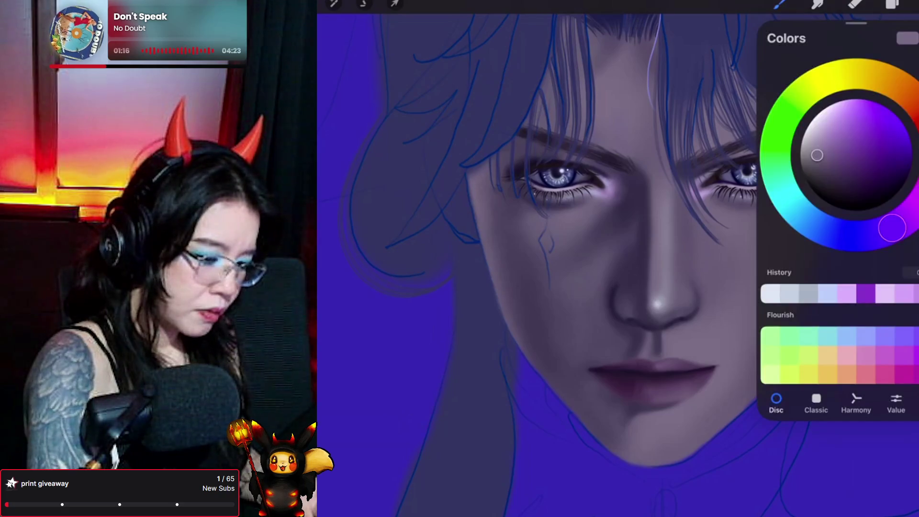
{"action": "left_click_drag", "start_coordinate": [892, 227], "coordinate": [912, 97]}
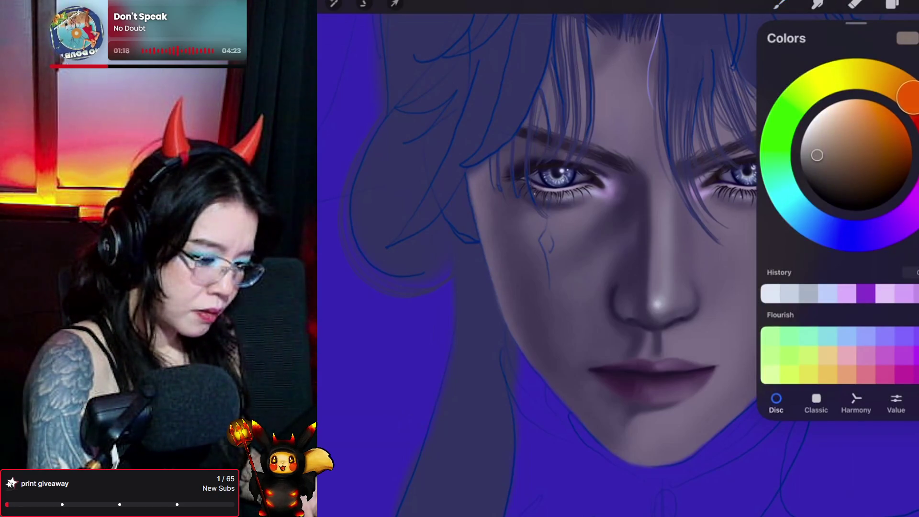
{"action": "left_click", "coordinate": [780, 4]}
{"action": "left_click", "coordinate": [780, 4]}
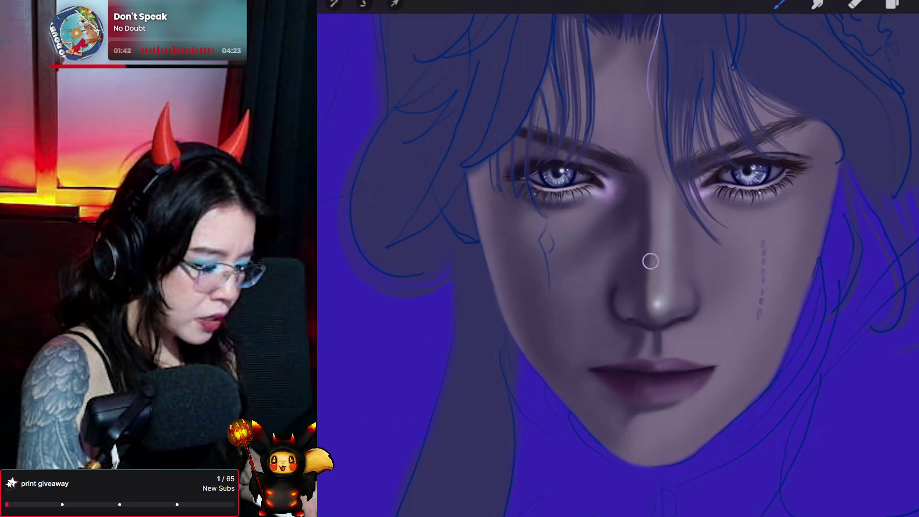
- Undo the trial paint stroke and adjust the shade of the current colour
{"action": "key", "text": "ctrl+z"}
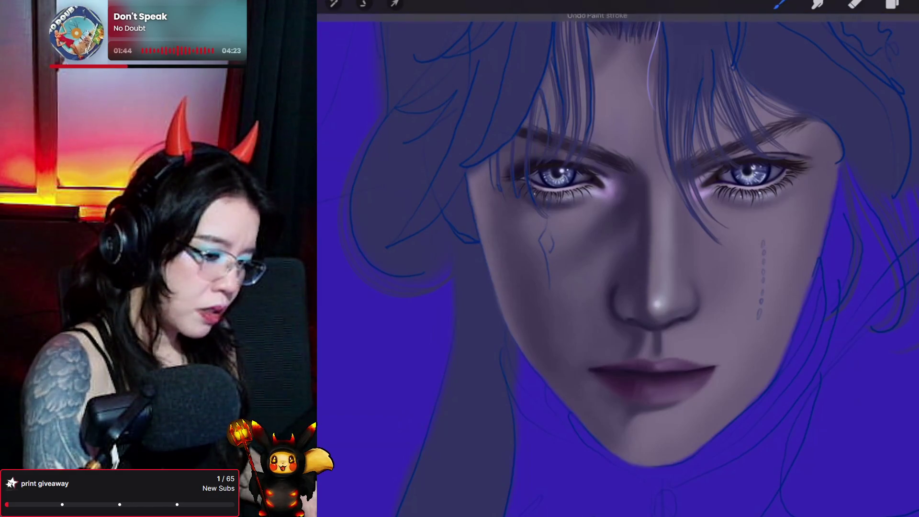
{"action": "left_click", "coordinate": [912, 4]}
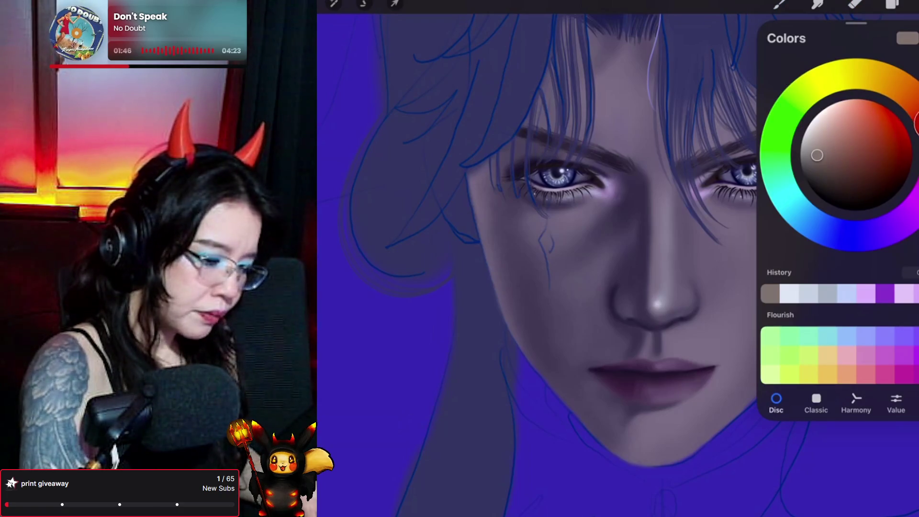
{"action": "left_click_drag", "start_coordinate": [817, 155], "coordinate": [826, 151]}
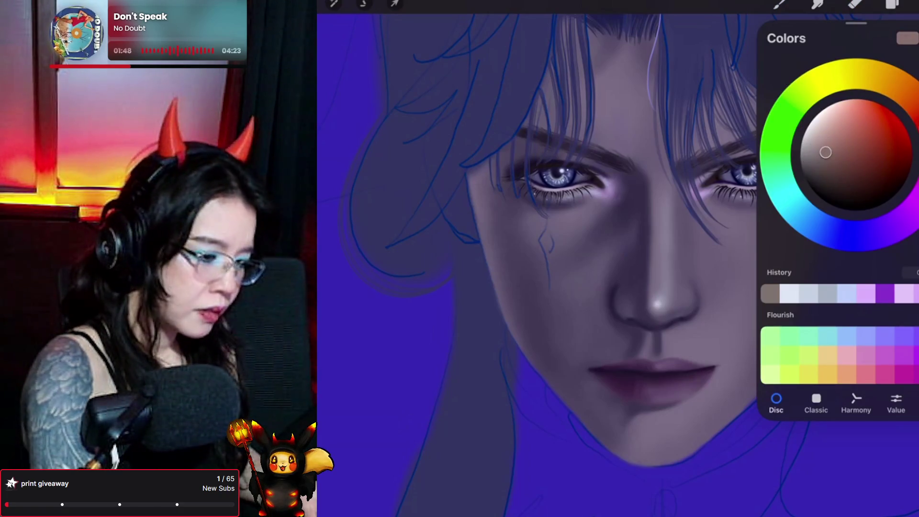
{"action": "left_click", "coordinate": [912, 5]}
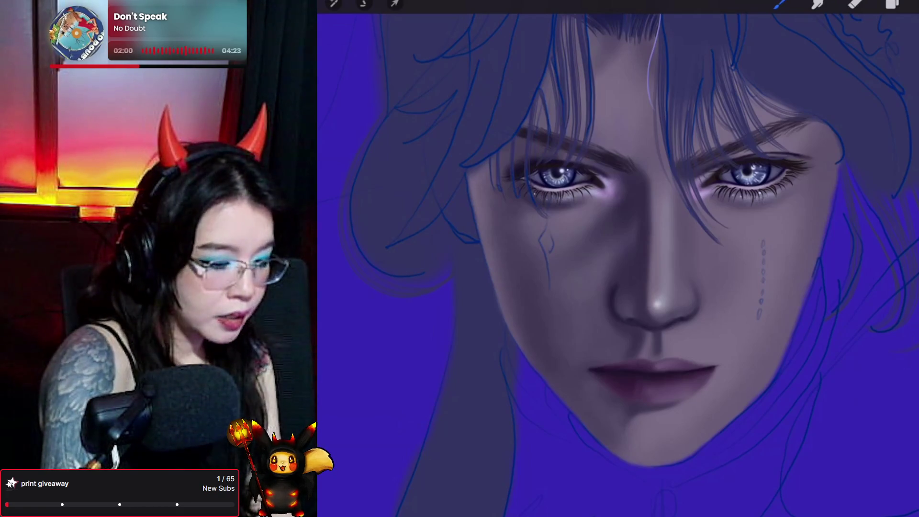
- Refine the colour to a muted rose tone by shifting the hue toward magenta-red
{"action": "left_click", "coordinate": [912, 4]}
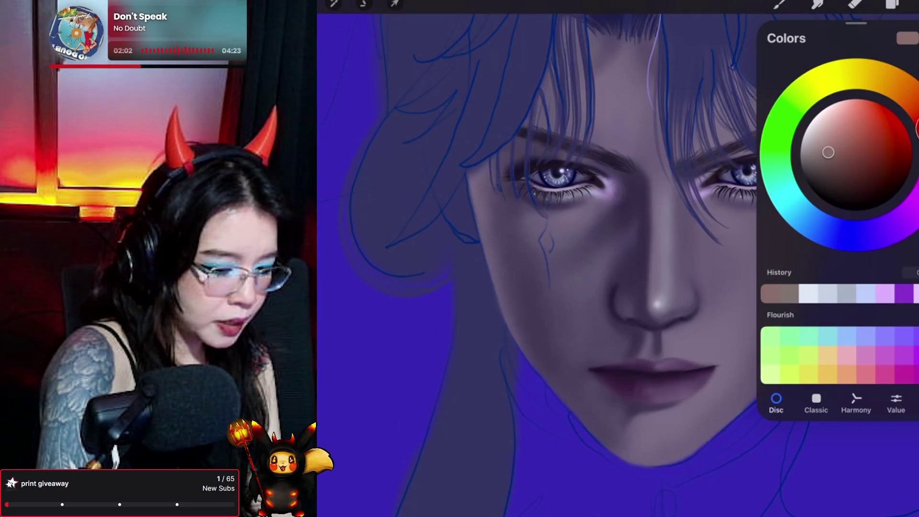
{"action": "left_click_drag", "start_coordinate": [916, 126], "coordinate": [916, 158]}
{"action": "left_click_drag", "start_coordinate": [829, 153], "coordinate": [837, 151]}
{"action": "left_click", "coordinate": [780, 4]}
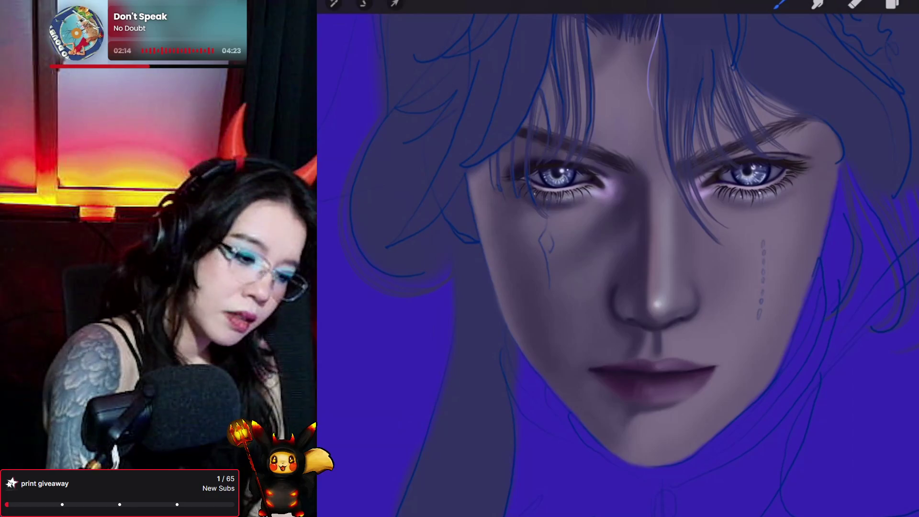
{"action": "left_click", "coordinate": [913, 4]}
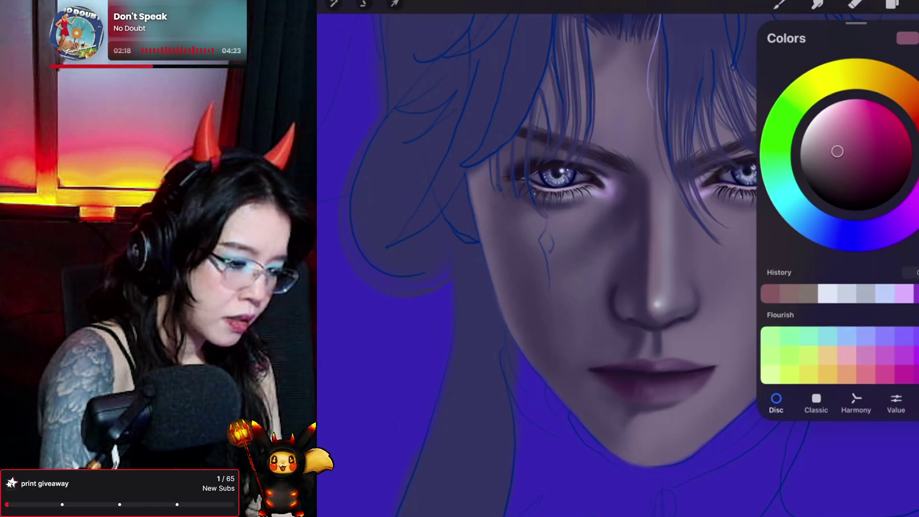
{"action": "left_click", "coordinate": [780, 4]}
{"action": "left_click", "coordinate": [780, 4]}
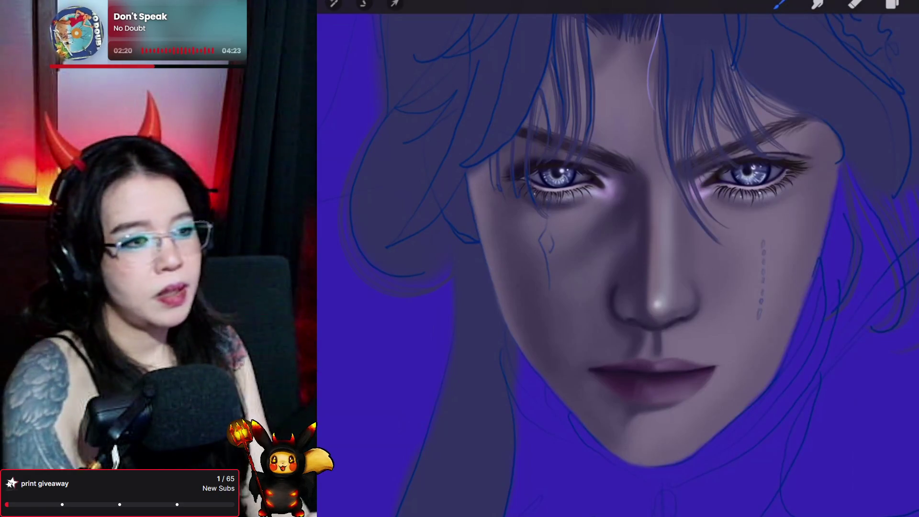
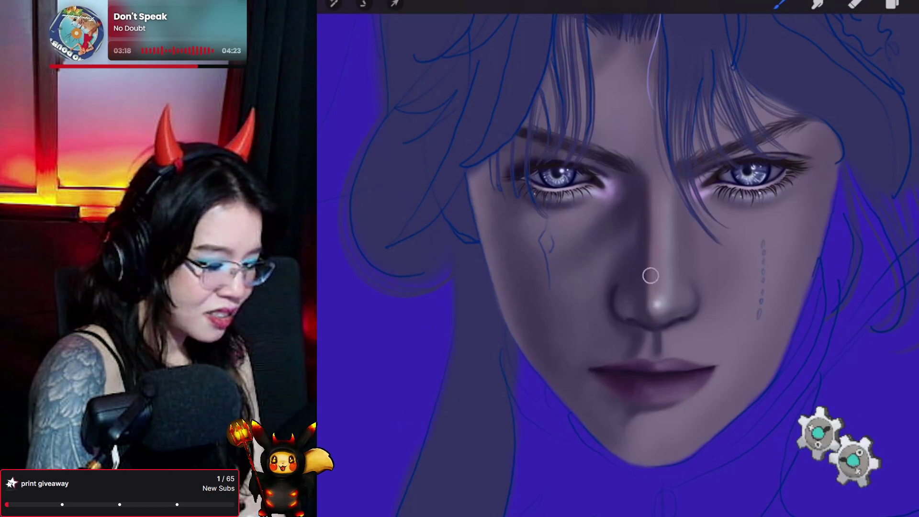
- Check Layer 57 in the layer list, then undo the stray paint stroke
{"action": "left_click", "coordinate": [892, 4]}
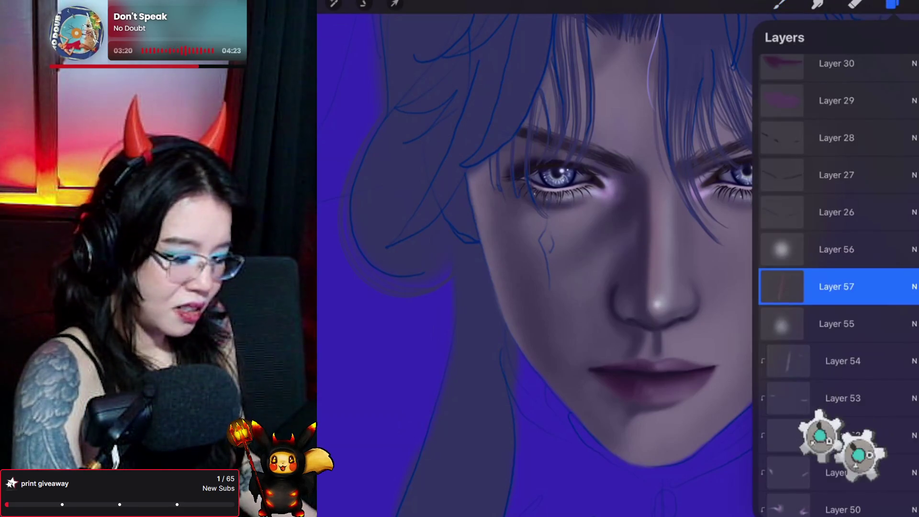
{"action": "left_click", "coordinate": [780, 4]}
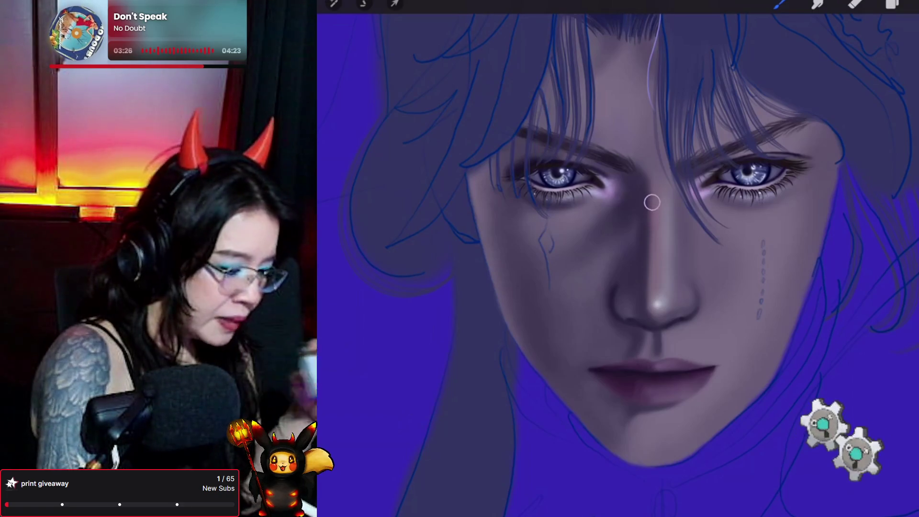
{"action": "key", "text": "ctrl+z"}
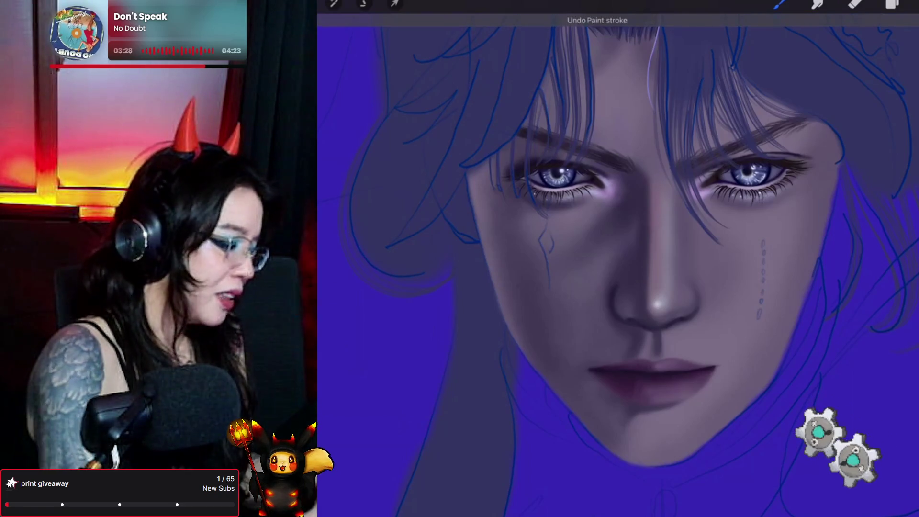
- Pick a different brush from the Brush Library and go back from smudging to painting
{"action": "left_click", "coordinate": [779, 4]}
{"action": "left_click", "coordinate": [810, 119]}
{"action": "left_click", "coordinate": [779, 4]}
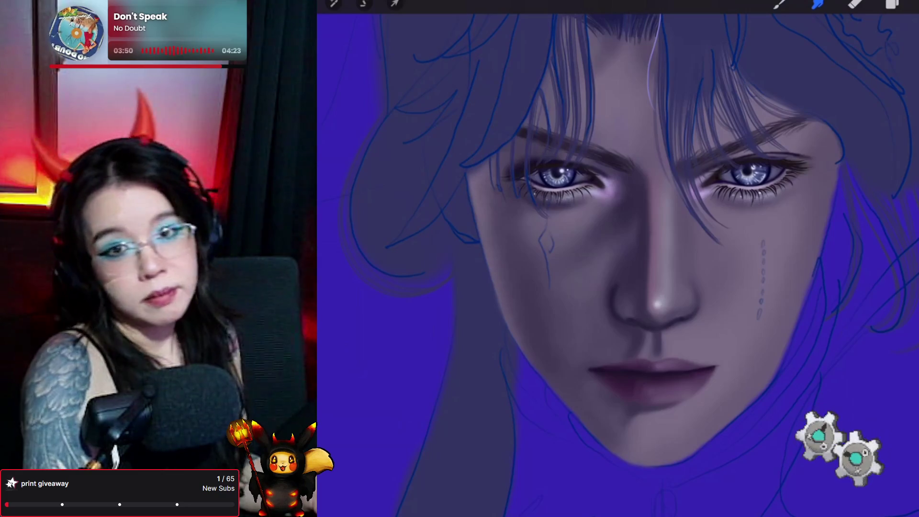
{"action": "key", "text": "b"}
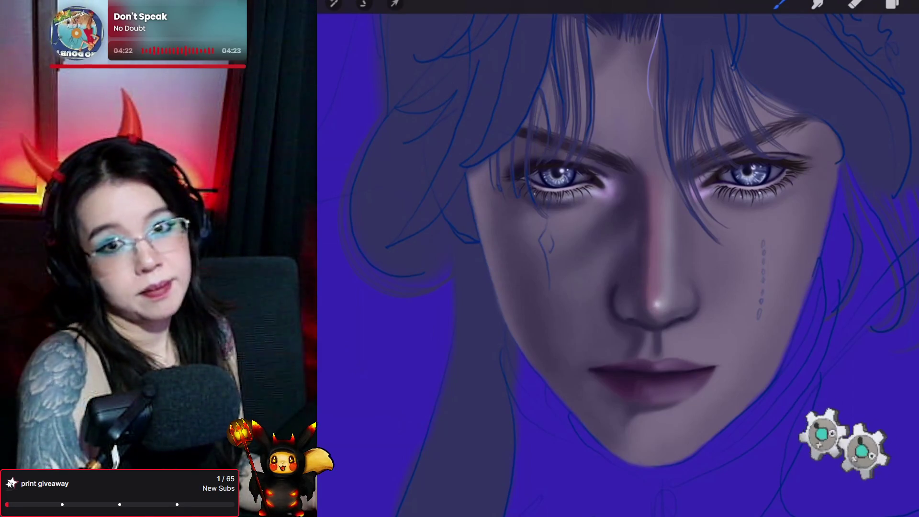
- Set Layer 57's opacity to 51% and switch to the Smudge tool
{"action": "left_click", "coordinate": [910, 6]}
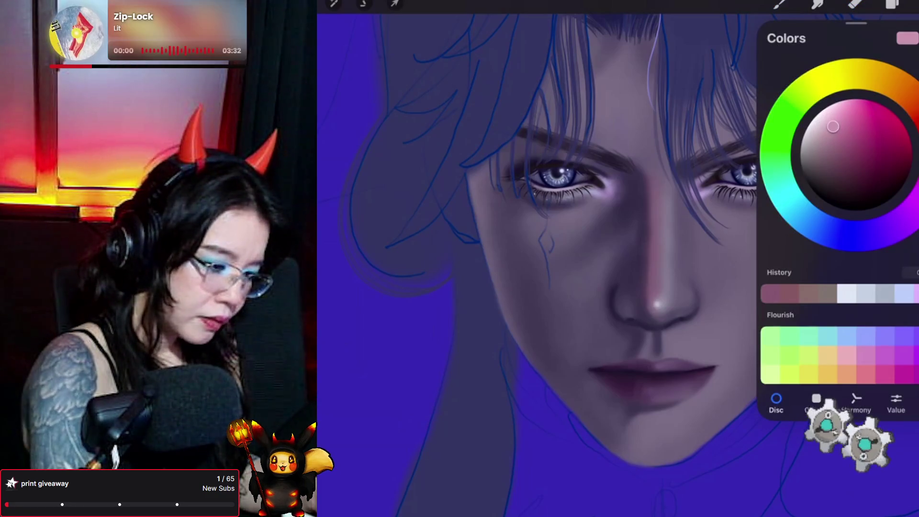
{"action": "left_click", "coordinate": [909, 6]}
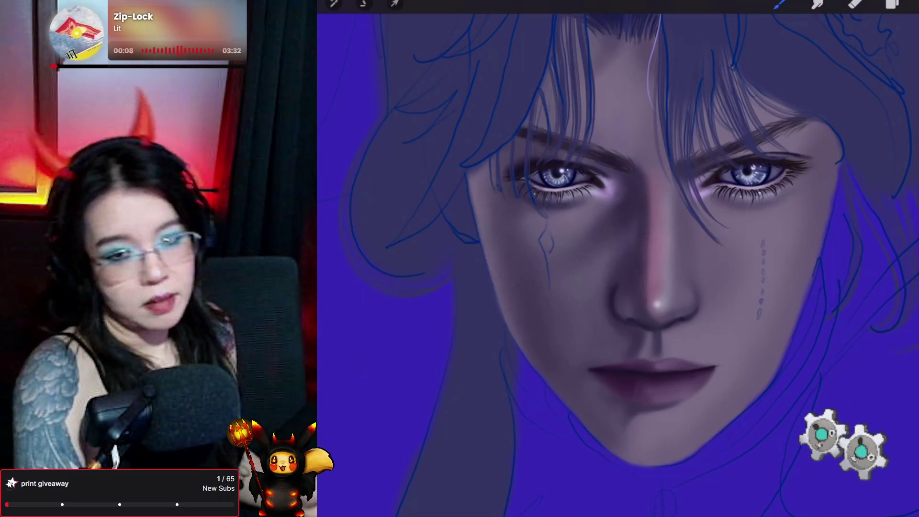
{"action": "left_click", "coordinate": [891, 3]}
{"action": "left_click", "coordinate": [837, 287]}
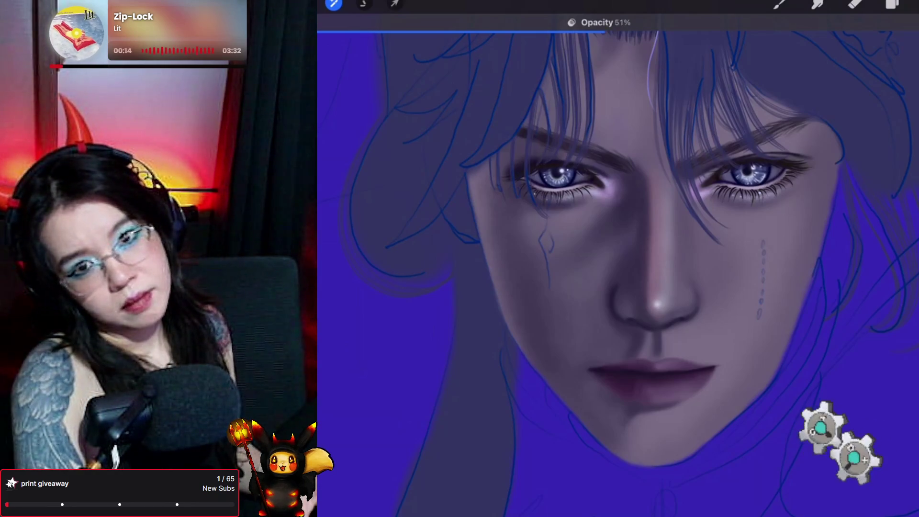
{"action": "left_click", "coordinate": [817, 4]}
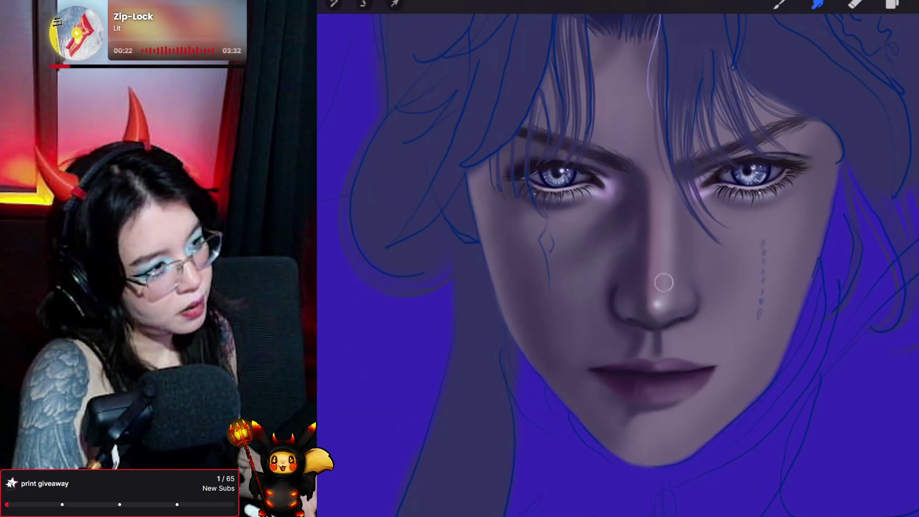
{"action": "left_click", "coordinate": [892, 4]}
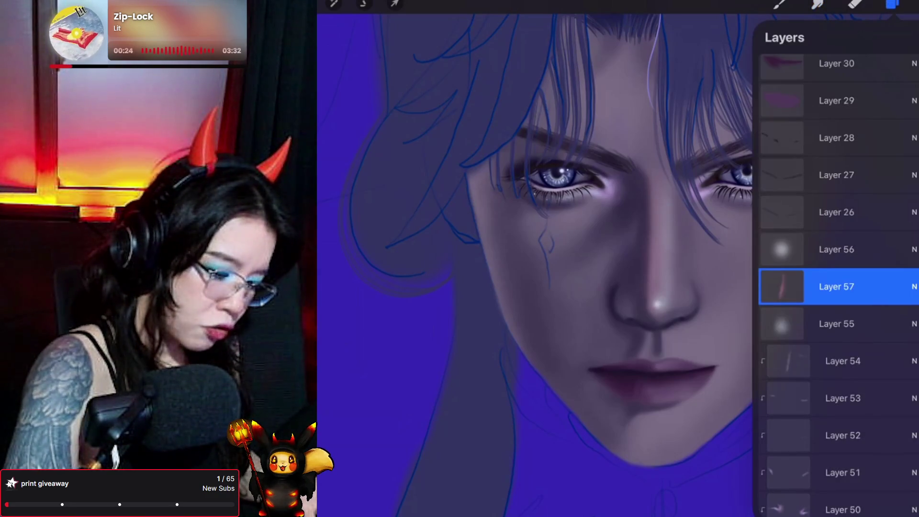
- Make Layer 54 active and load the Pores 2_original brush from the Recent set
{"action": "left_click", "coordinate": [842, 361]}
{"action": "left_click", "coordinate": [855, 4]}
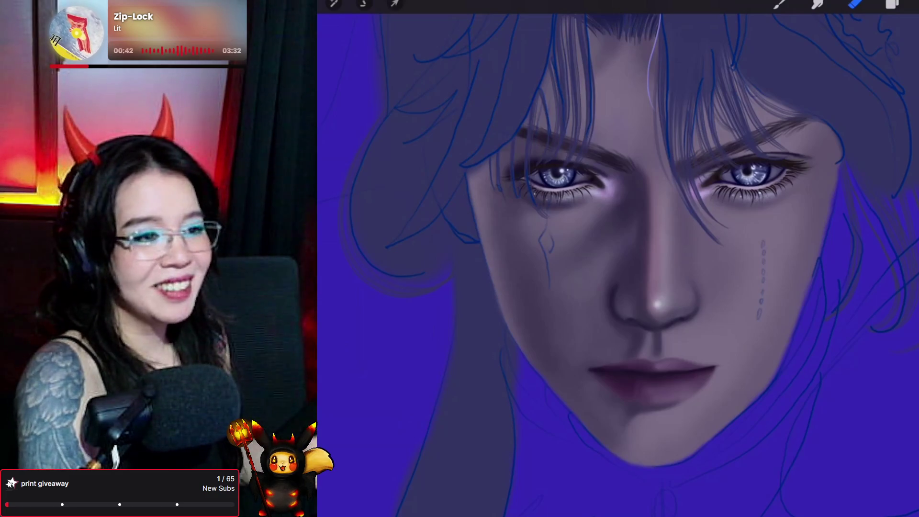
{"action": "left_click", "coordinate": [892, 4]}
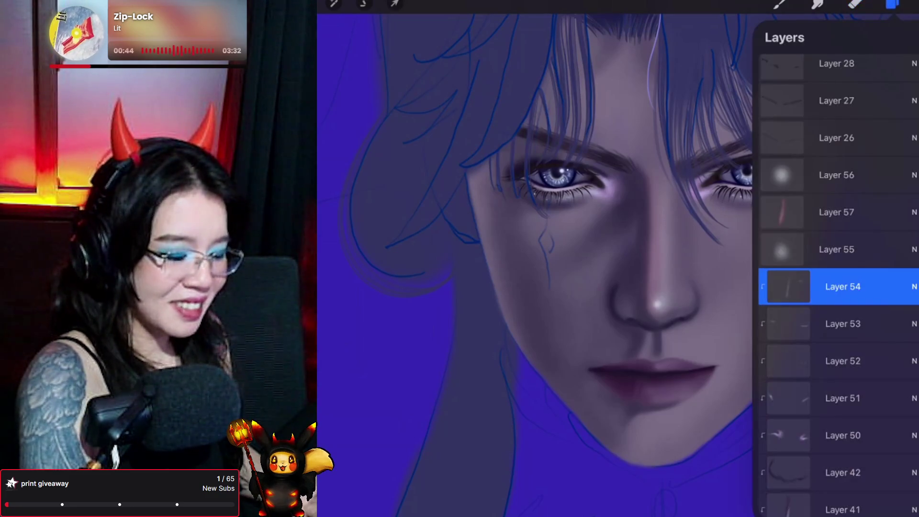
{"action": "left_click", "coordinate": [910, 37]}
{"action": "left_click", "coordinate": [779, 5]}
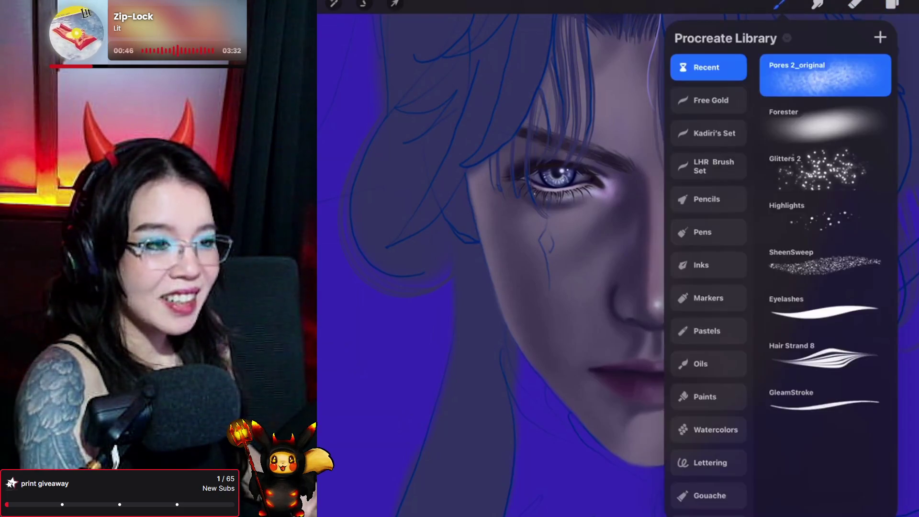
{"action": "left_click", "coordinate": [874, 56]}
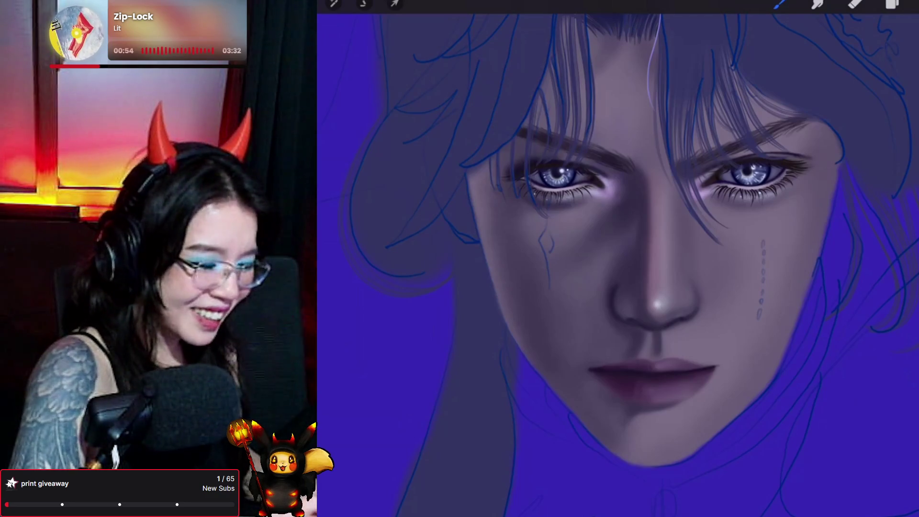
- Eyedrop the skin tone from the nose, then alternately paint and smudge the nose and cheeks
{"action": "left_click_drag", "start_coordinate": [656, 285], "coordinate": [656, 285]}
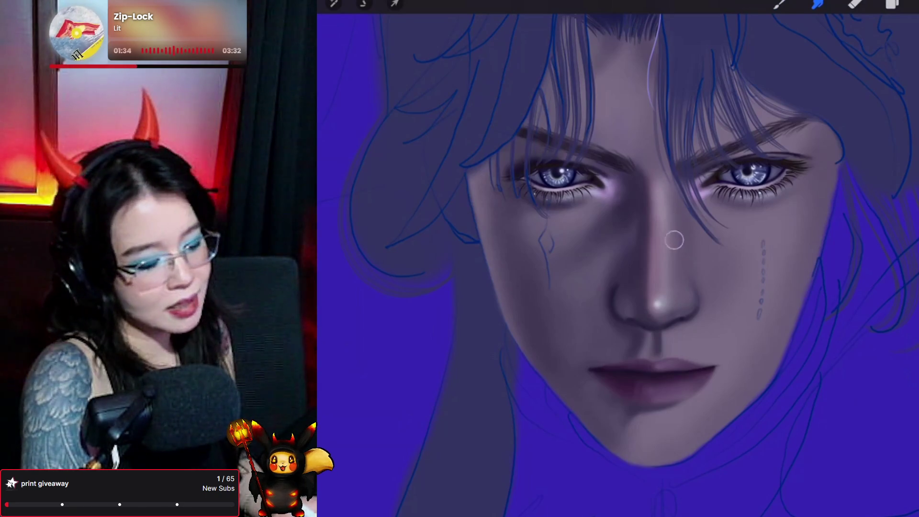
{"action": "left_click", "coordinate": [781, 4]}
{"action": "left_click", "coordinate": [781, 4]}
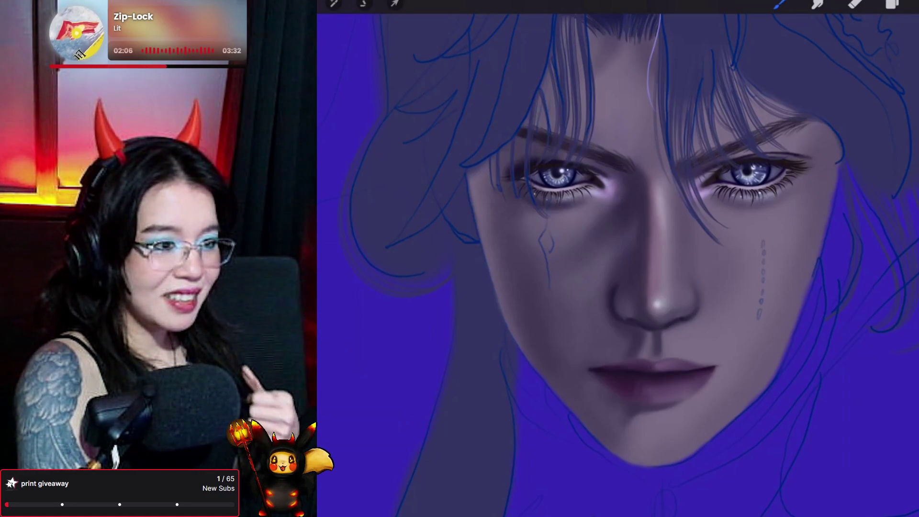
{"action": "left_click", "coordinate": [817, 4]}
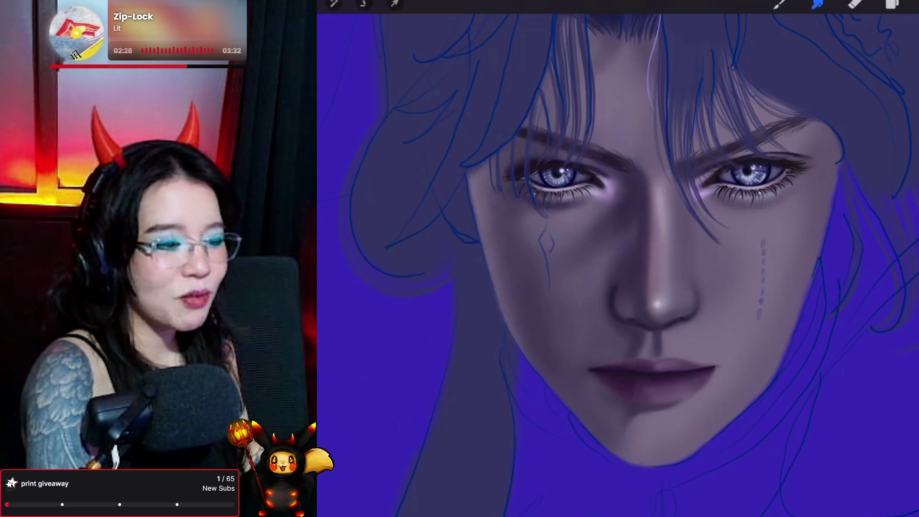
{"action": "left_click", "coordinate": [779, 4]}
{"action": "left_click", "coordinate": [779, 4]}
{"action": "left_click", "coordinate": [780, 4]}
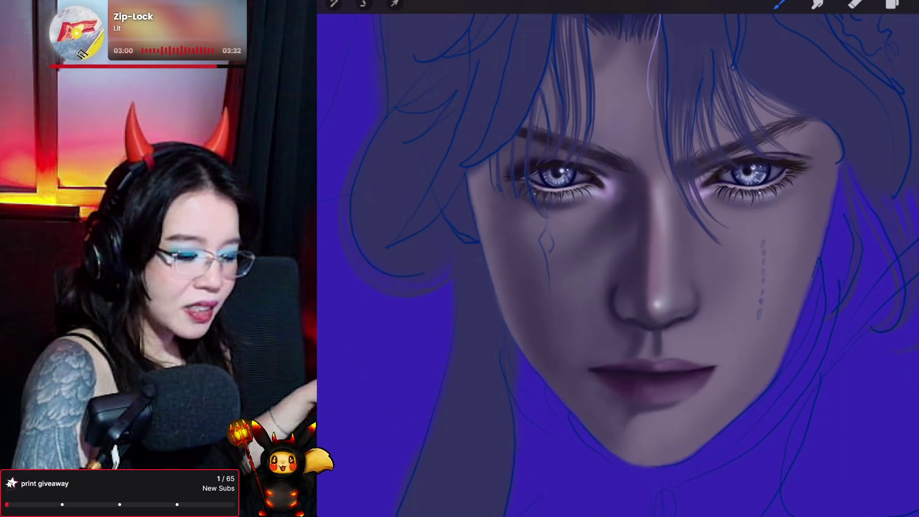
- Sample the cheek skin tone and nudge it slightly on the colour disc
{"action": "left_click", "coordinate": [790, 215]}
{"action": "left_click", "coordinate": [913, 4]}
{"action": "left_click_drag", "start_coordinate": [816, 155], "coordinate": [813, 143]}
{"action": "left_click", "coordinate": [912, 4]}
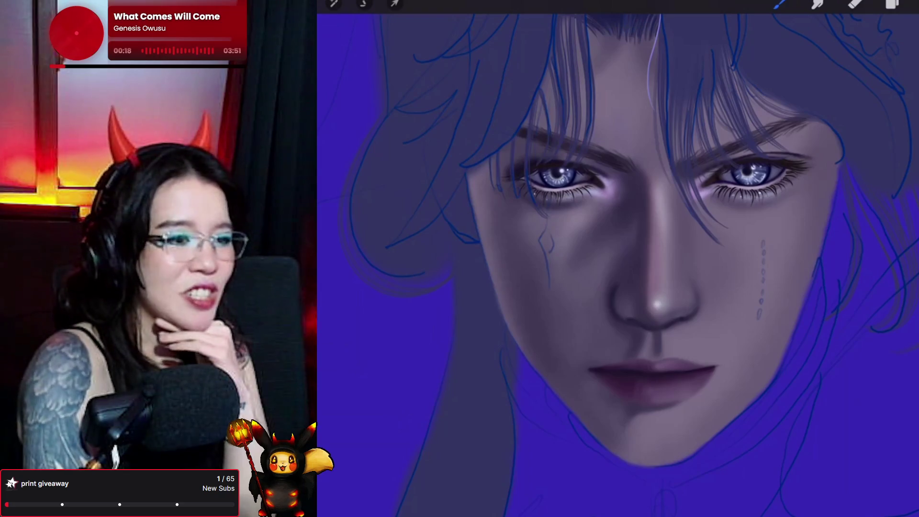
- Try a new brush stroke near the tear marks under the right eye, then undo it
{"action": "left_click", "coordinate": [780, 4]}
{"action": "left_click", "coordinate": [779, 4]}
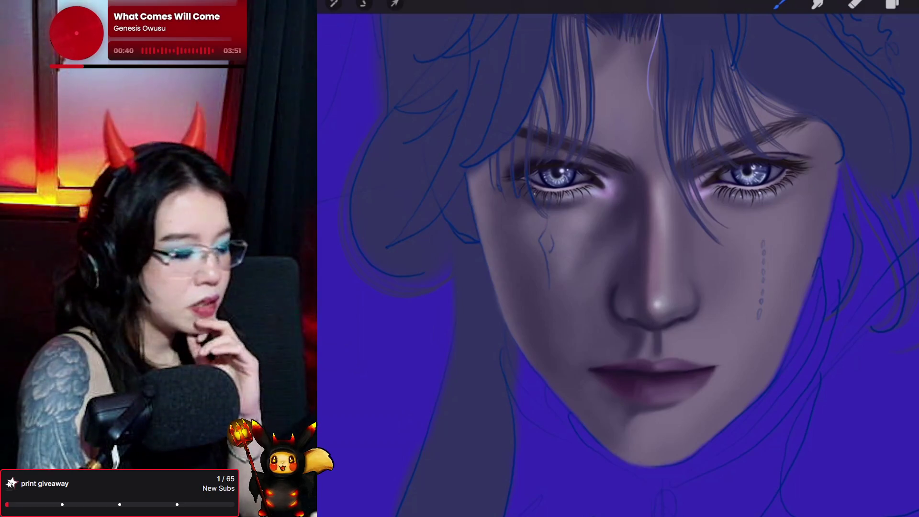
{"action": "key", "text": "ctrl+z"}
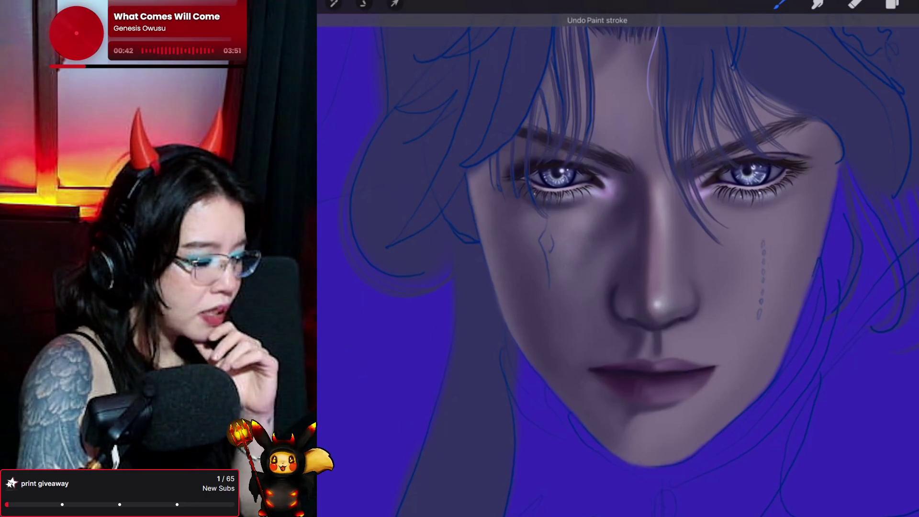
- Switch to Smudge and blend the tear marks on the right cheek
{"action": "key", "text": "s"}
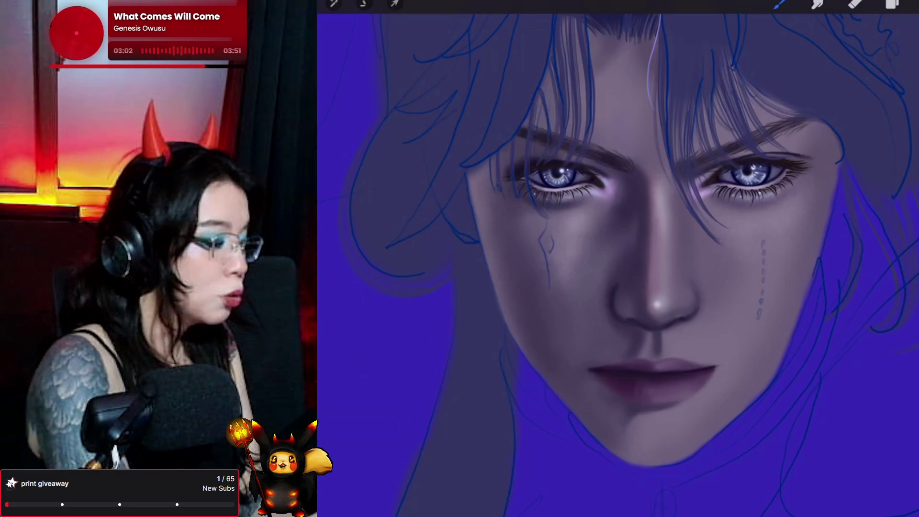
{"action": "mouse_move", "coordinate": [751, 258]}
{"action": "left_mouse_down"}
{"action": "mouse_move", "coordinate": [762, 287]}
{"action": "mouse_move", "coordinate": [746, 271]}
{"action": "mouse_move", "coordinate": [768, 240]}
{"action": "mouse_move", "coordinate": [756, 282]}
{"action": "left_mouse_up"}
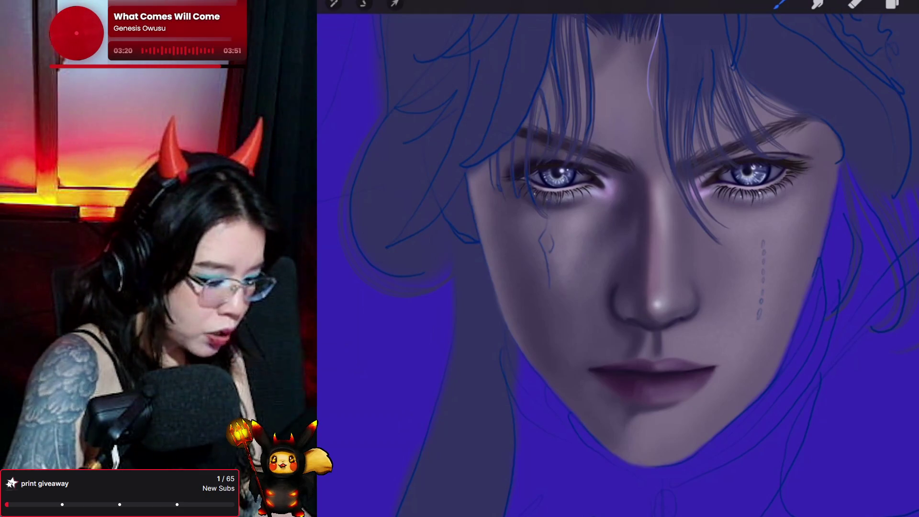
- Soften the chin shading with a long smudge stroke
{"action": "mouse_move", "coordinate": [675, 423]}
{"action": "left_mouse_down"}
{"action": "mouse_move", "coordinate": [734, 369]}
{"action": "mouse_move", "coordinate": [697, 417]}
{"action": "mouse_move", "coordinate": [679, 433]}
{"action": "mouse_move", "coordinate": [753, 345]}
{"action": "mouse_move", "coordinate": [749, 332]}
{"action": "mouse_move", "coordinate": [716, 386]}
{"action": "mouse_move", "coordinate": [751, 295]}
{"action": "left_mouse_up"}
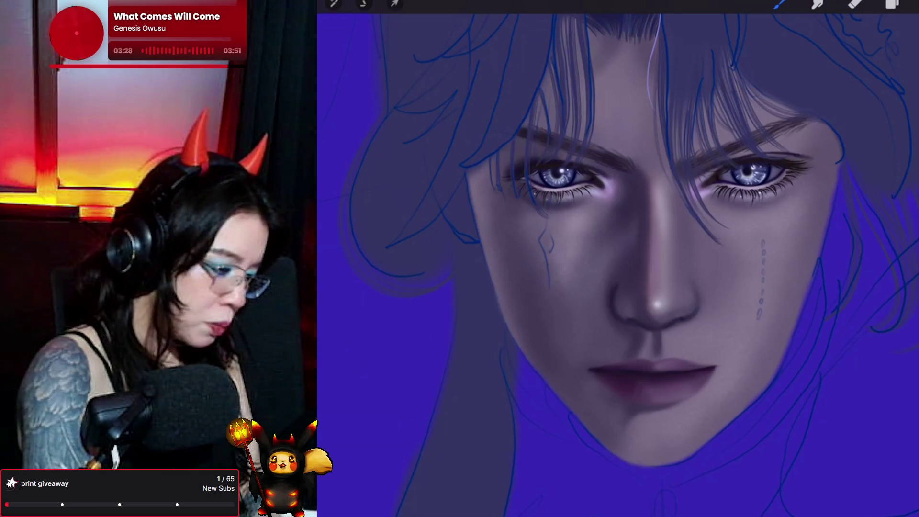
{"action": "left_click", "coordinate": [892, 3]}
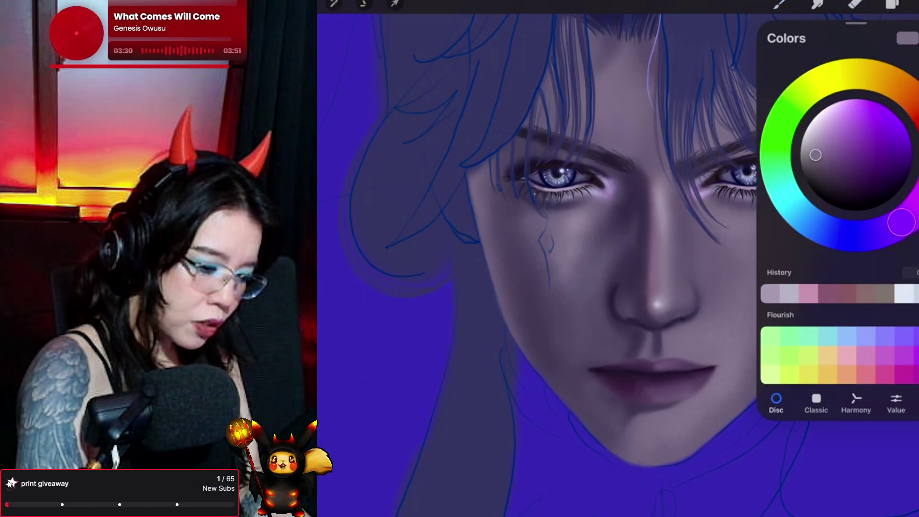
- Choose a slightly more saturated, hue-shifted colour and paint the dotted tear trail down the right cheek
{"action": "left_click_drag", "start_coordinate": [815, 154], "coordinate": [825, 155]}
{"action": "left_click_drag", "start_coordinate": [915, 102], "coordinate": [915, 108]}
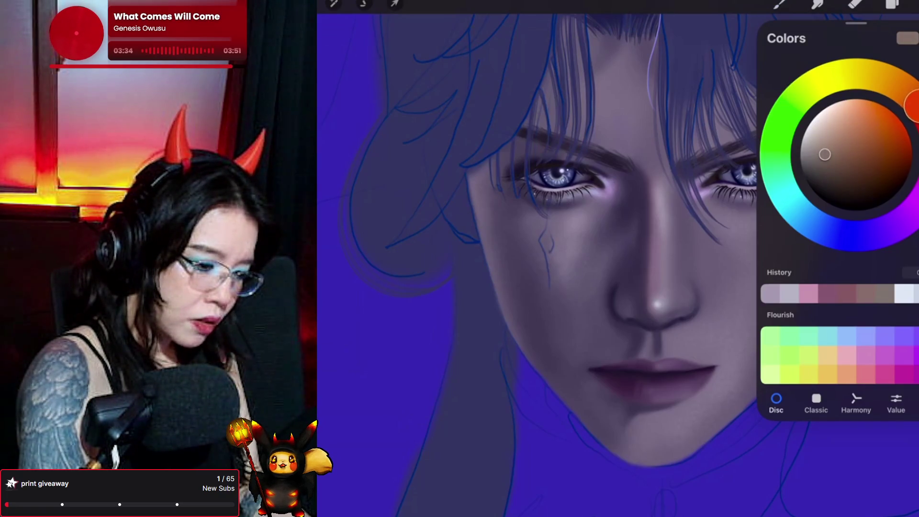
{"action": "left_click", "coordinate": [779, 4]}
{"action": "left_click", "coordinate": [779, 4]}
{"action": "left_click_drag", "start_coordinate": [764, 243], "coordinate": [759, 316]}
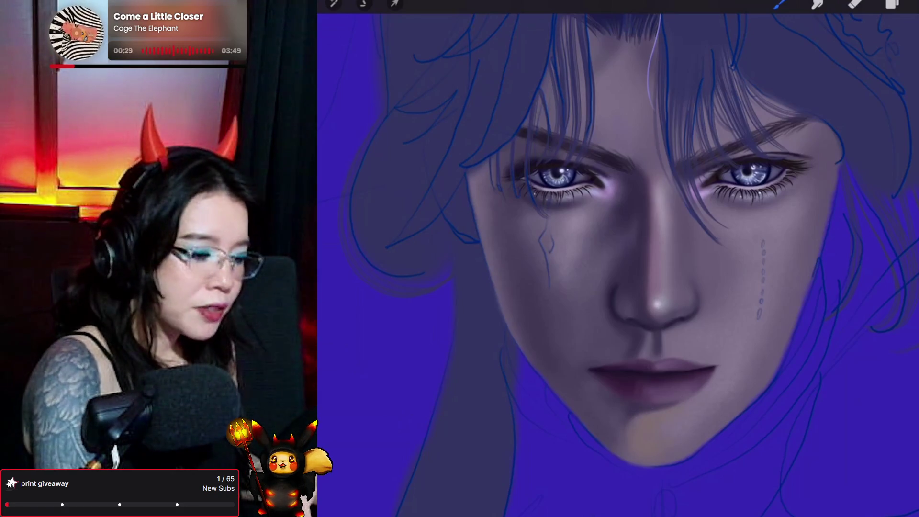
{"action": "left_click", "coordinate": [912, 5]}
- Pick and refine a brown shade, then brush a warm tint along the bottom of the chin
{"action": "left_click_drag", "start_coordinate": [829, 150], "coordinate": [846, 161]}
{"action": "left_click", "coordinate": [779, 3]}
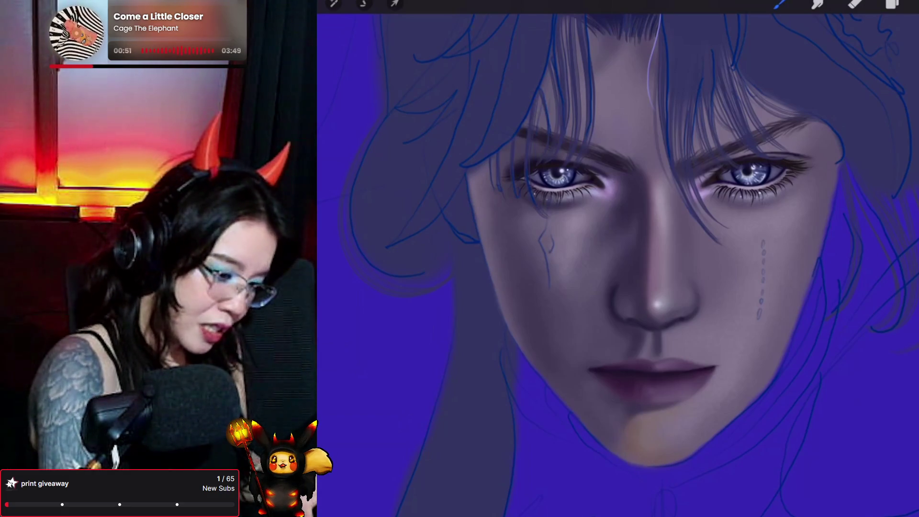
{"action": "left_click", "coordinate": [912, 6]}
{"action": "left_click_drag", "start_coordinate": [846, 161], "coordinate": [833, 165]}
{"action": "left_click", "coordinate": [780, 4]}
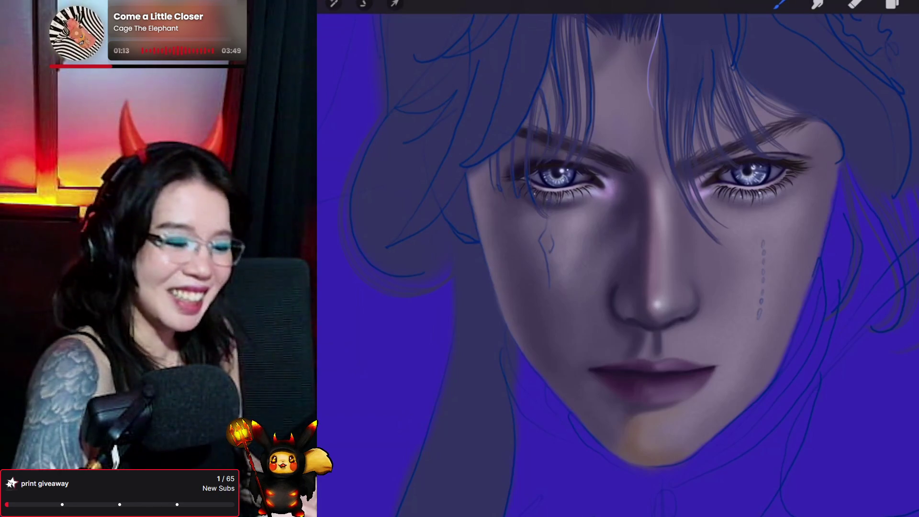
{"action": "mouse_move", "coordinate": [630, 449]}
{"action": "left_mouse_down"}
{"action": "mouse_move", "coordinate": [665, 461]}
{"action": "mouse_move", "coordinate": [704, 432]}
{"action": "left_mouse_up"}
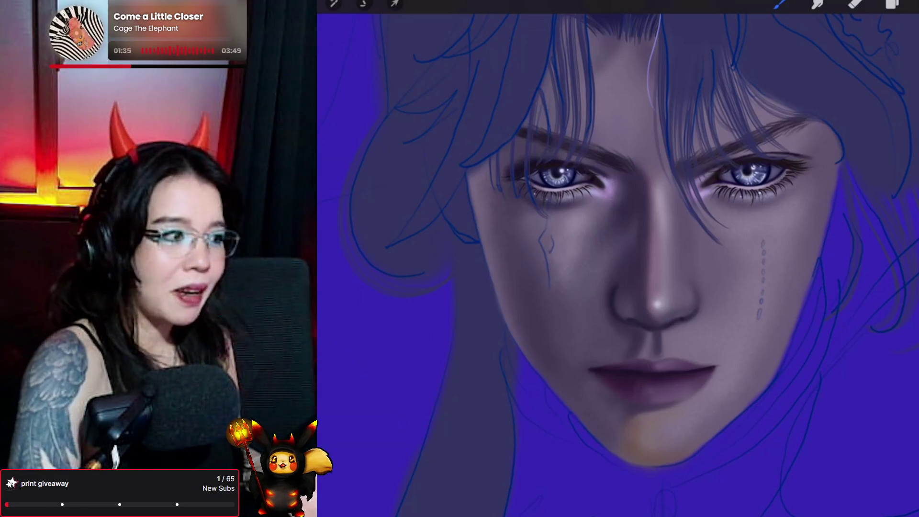
- Dab a vertical row of tiny freckle dots below the right eye with a small round brush
{"action": "key", "text": "e"}
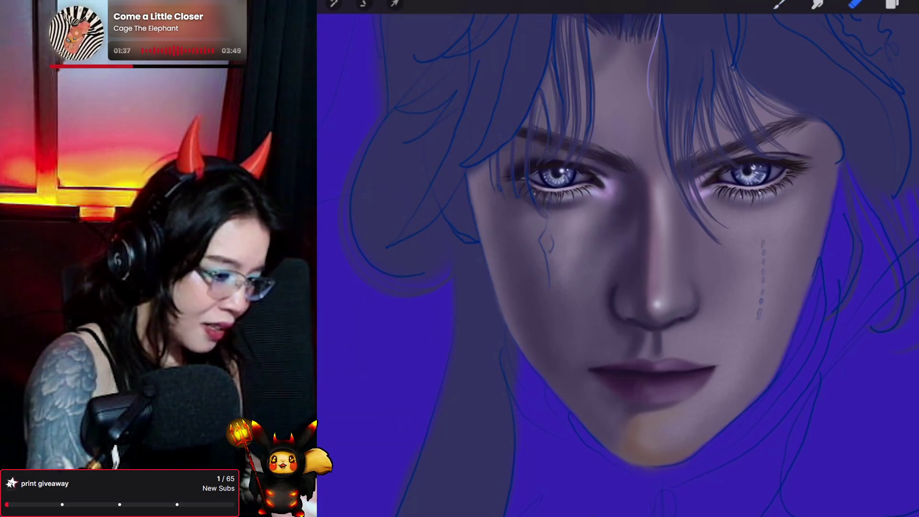
{"action": "key", "text": "b"}
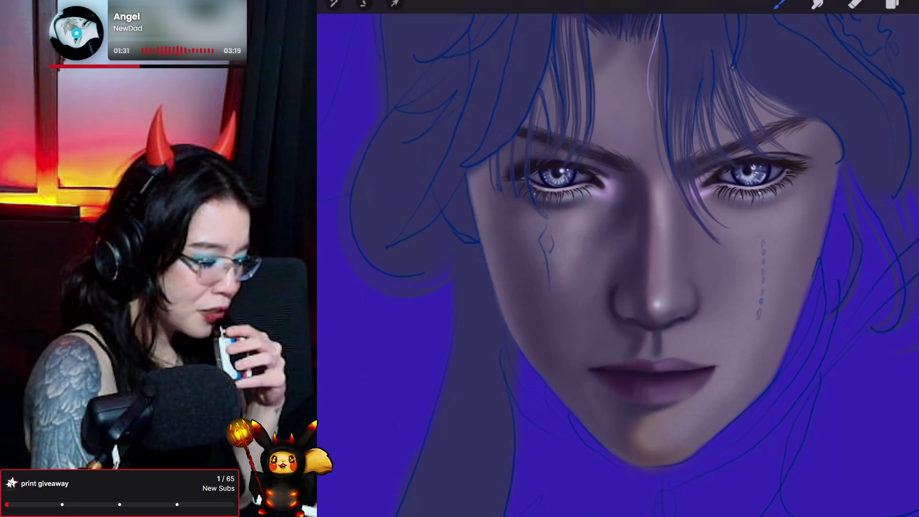
{"action": "mouse_move", "coordinate": [348, 159]}
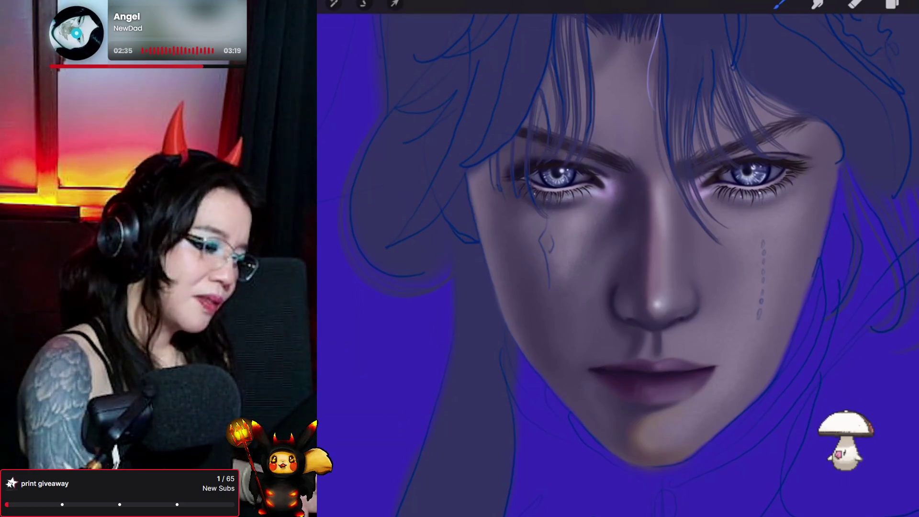
- Nudge the paint colour and dab a vertical trail of freckle dots down the right cheek
{"action": "left_click", "coordinate": [914, 5]}
{"action": "left_click_drag", "start_coordinate": [835, 178], "coordinate": [840, 186]}
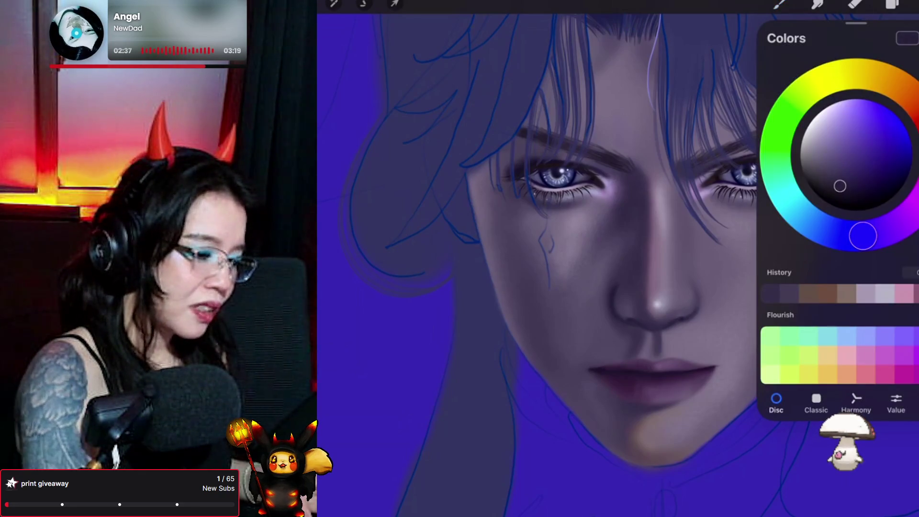
{"action": "left_click", "coordinate": [892, 4]}
{"action": "left_click", "coordinate": [914, 37]}
{"action": "left_click", "coordinate": [780, 4]}
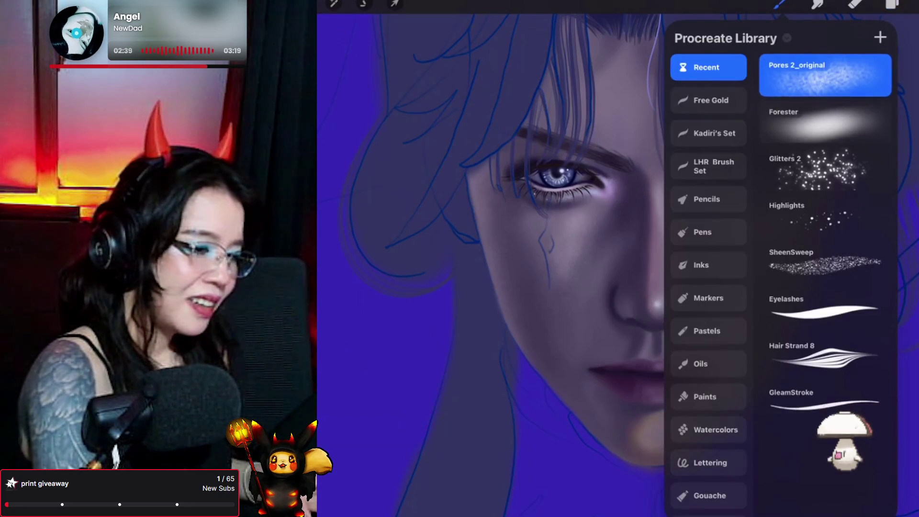
{"action": "left_click_drag", "start_coordinate": [764, 242], "coordinate": [759, 318]}
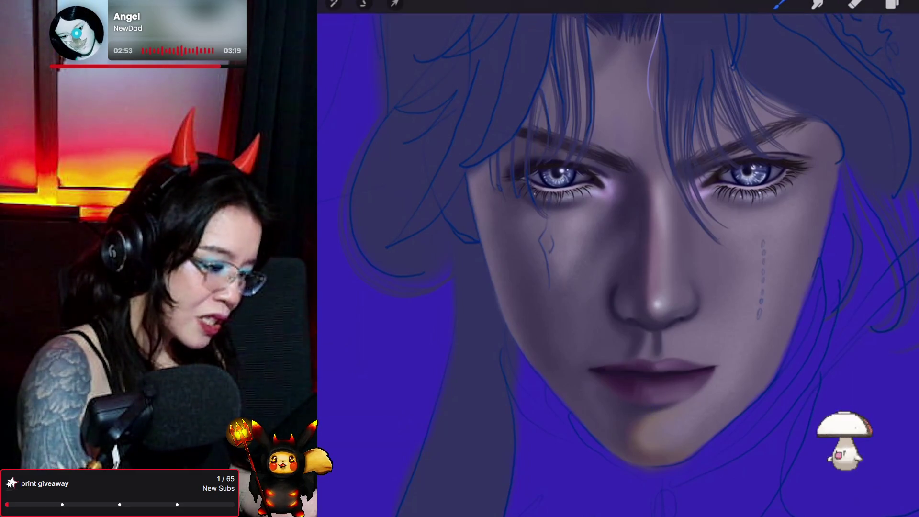
- Darken the paint colour, select the Pores 2_original brush, and switch to the eraser
{"action": "left_click", "coordinate": [915, 5]}
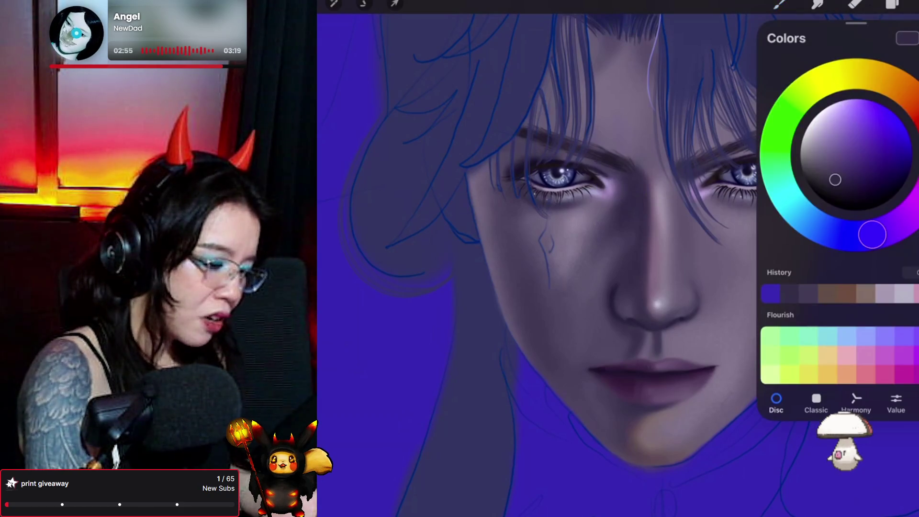
{"action": "left_click_drag", "start_coordinate": [840, 180], "coordinate": [843, 188]}
{"action": "left_click", "coordinate": [780, 4]}
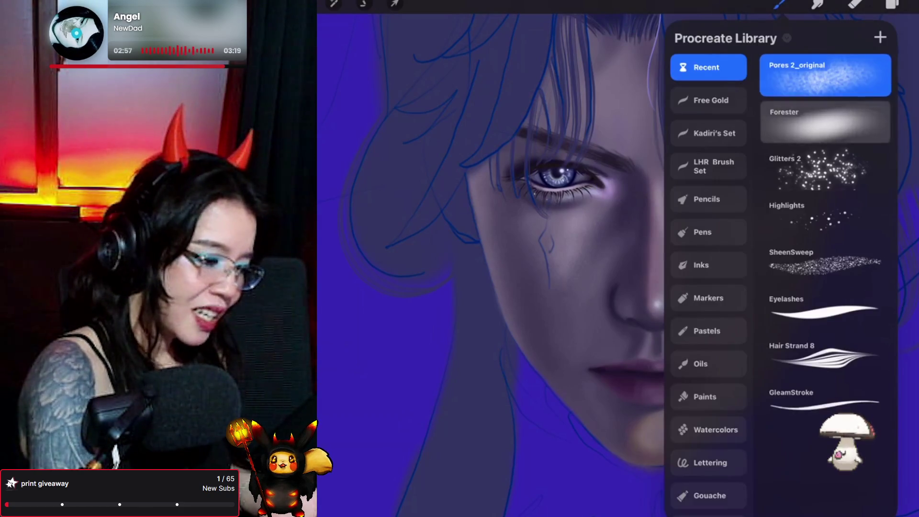
{"action": "left_click", "coordinate": [781, 3]}
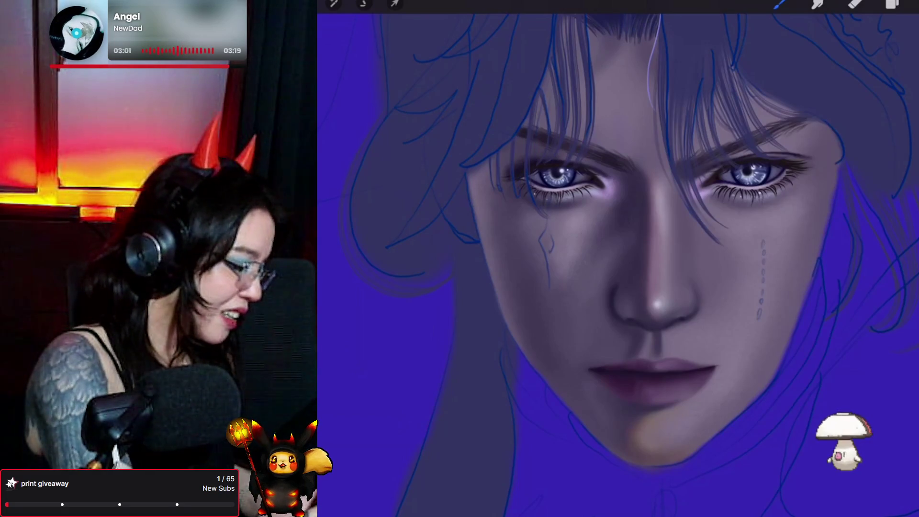
{"action": "left_click", "coordinate": [646, 410]}
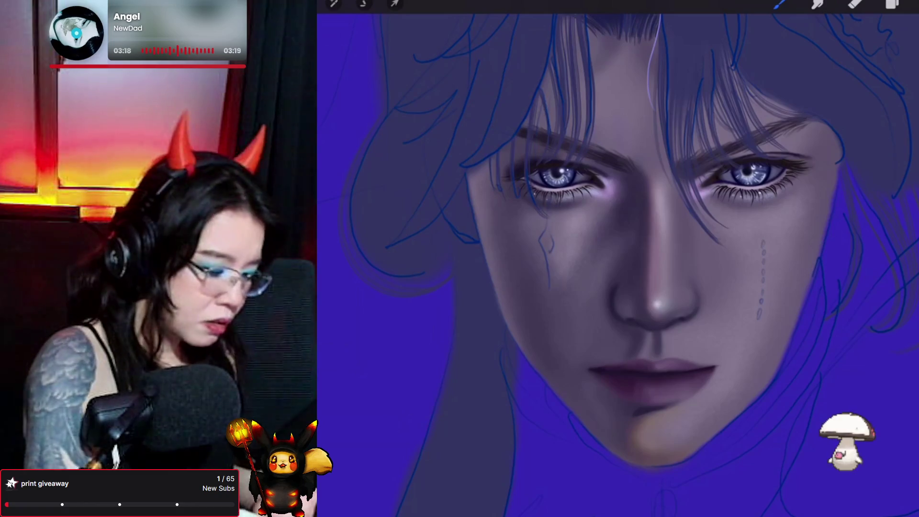
{"action": "key", "text": "e"}
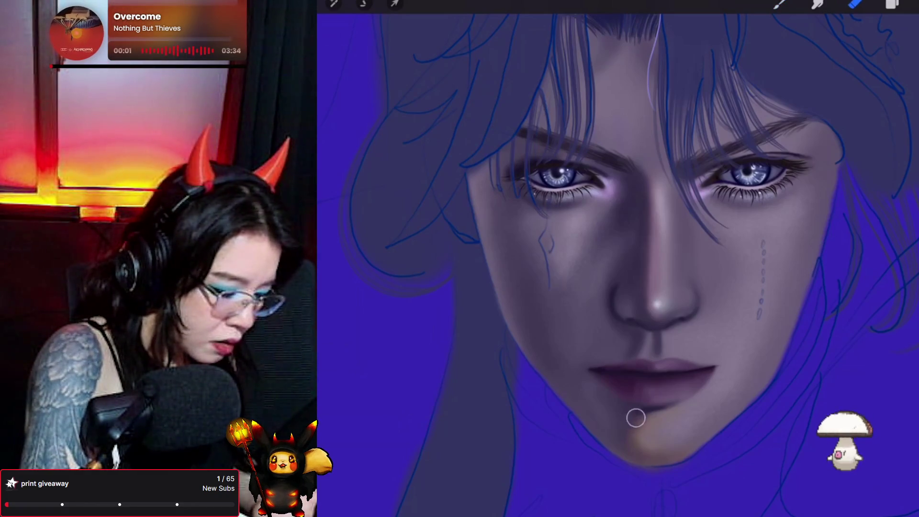
{"action": "key", "text": "b"}
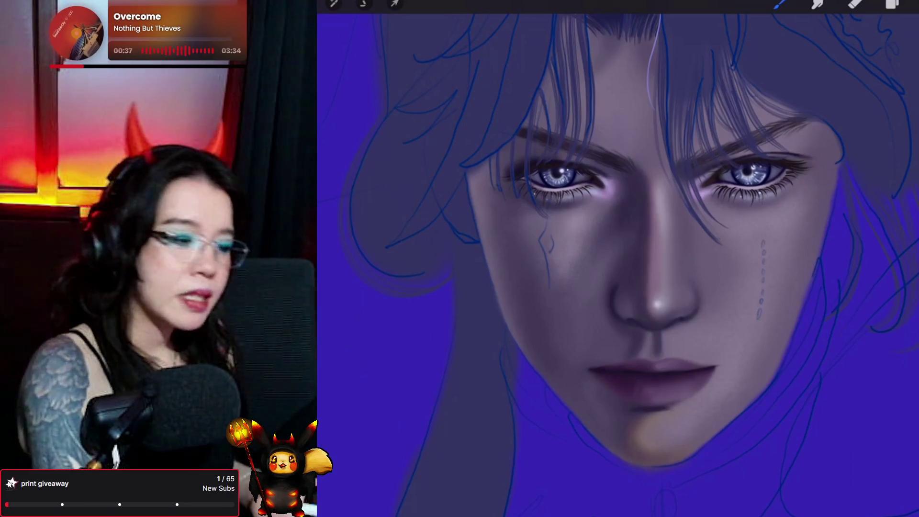
{"action": "key", "text": "s"}
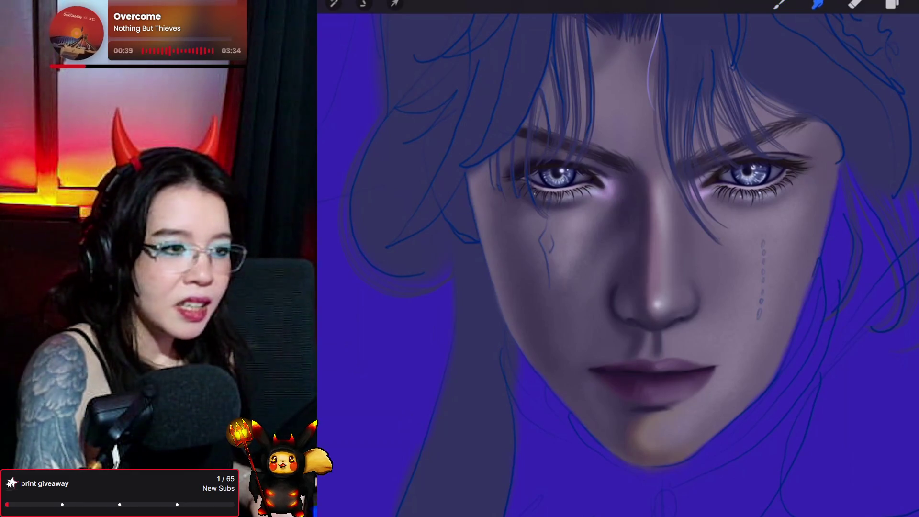
- Smudge the shading around the lower lip and chin, alternating between smudge and brush
{"action": "mouse_move", "coordinate": [708, 378]}
{"action": "left_mouse_down"}
{"action": "mouse_move", "coordinate": [716, 385]}
{"action": "mouse_move", "coordinate": [692, 410]}
{"action": "left_mouse_up"}
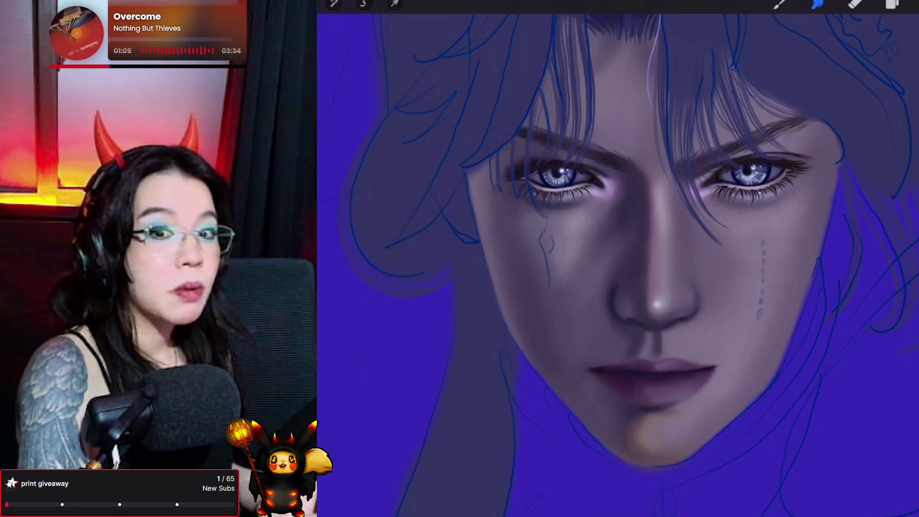
{"action": "key", "text": "b"}
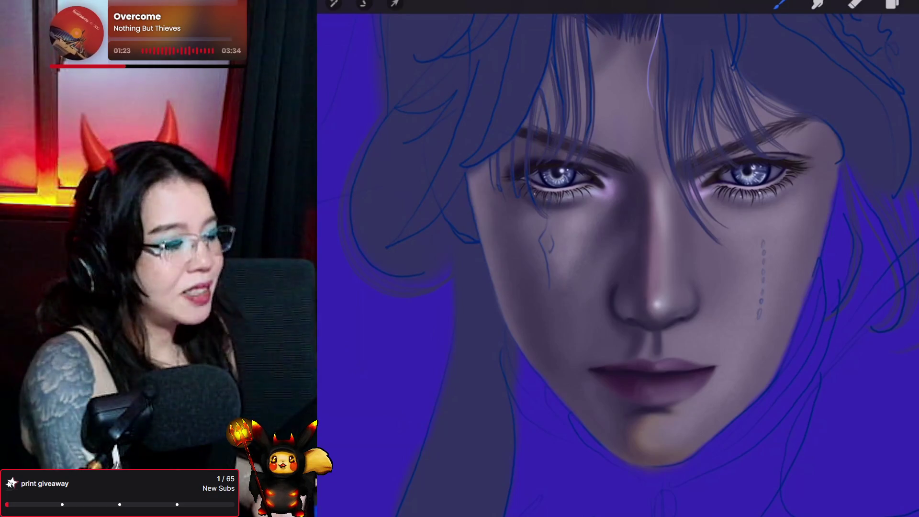
{"action": "key", "text": "s"}
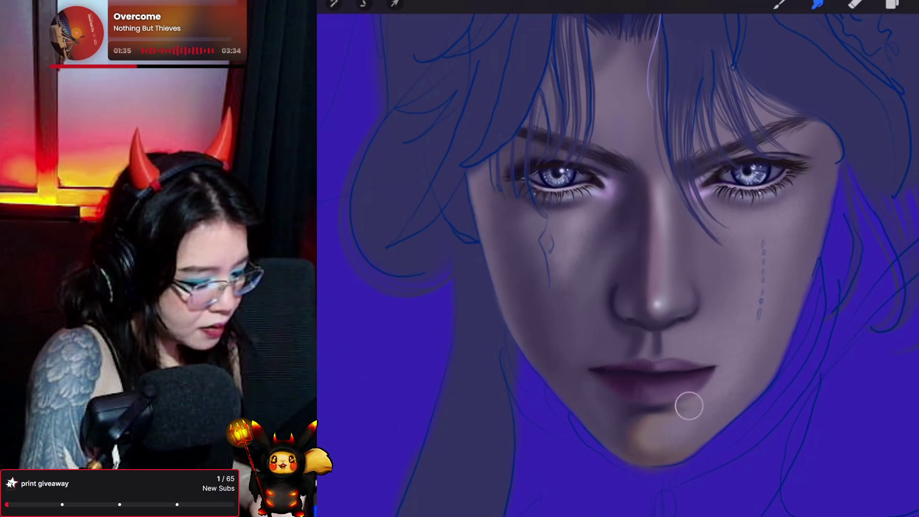
{"action": "key", "text": "b"}
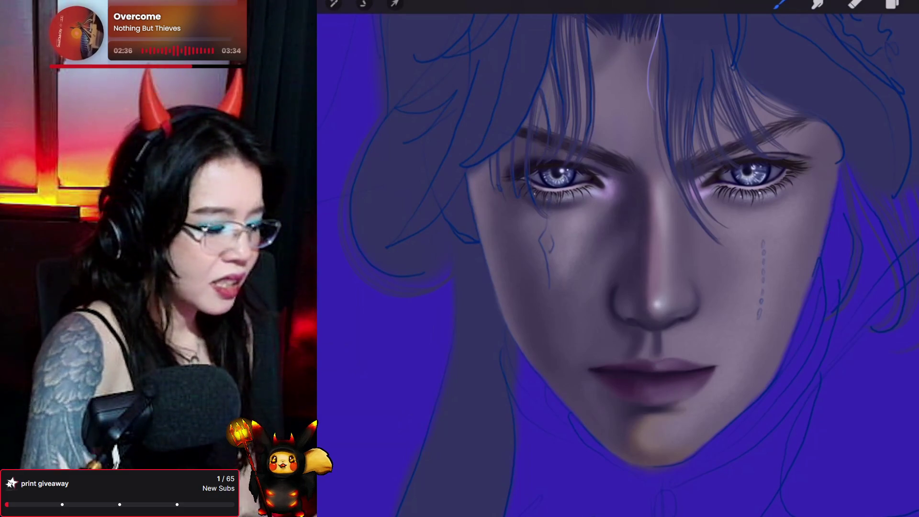
- Switch from Smudge back to the Brush tool
{"action": "left_click", "coordinate": [780, 3]}
- Replace the Forester brush with Pores 2_original for restroking the cheek freckle trail
{"action": "left_click", "coordinate": [780, 4]}
{"action": "left_click", "coordinate": [780, 3]}
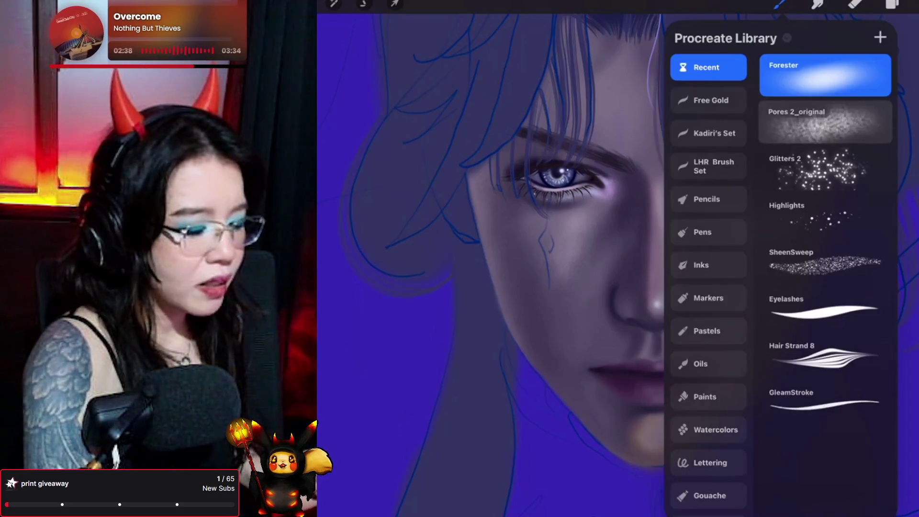
{"action": "left_click", "coordinate": [825, 122]}
{"action": "left_click", "coordinate": [780, 4]}
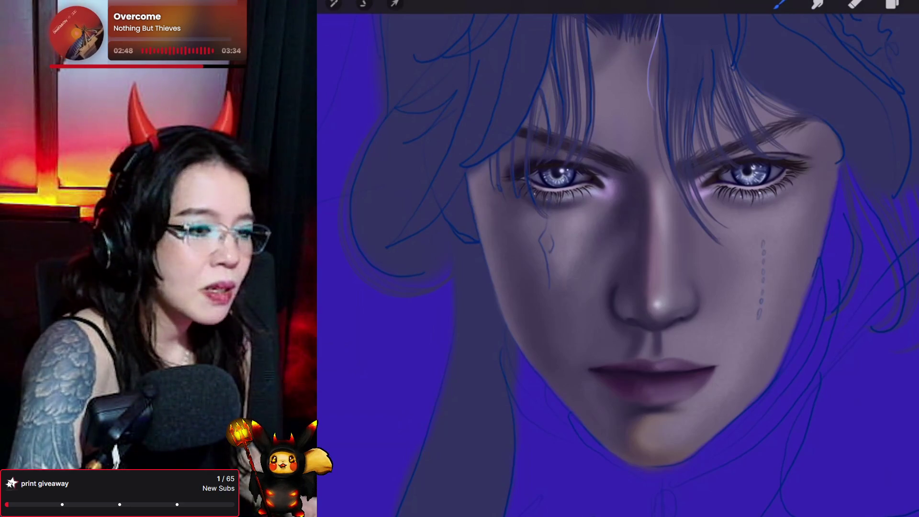
{"action": "left_click", "coordinate": [781, 5]}
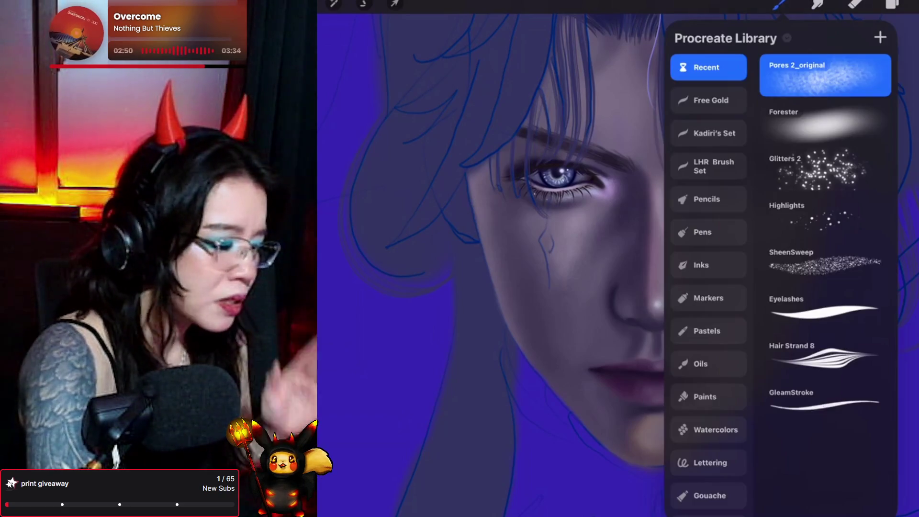
{"action": "left_click", "coordinate": [804, 72]}
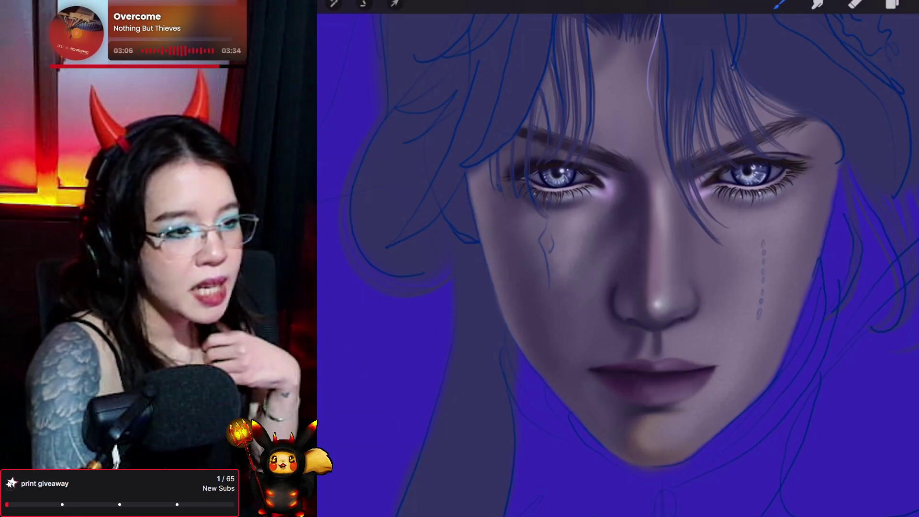
- Shift the paint colour slightly and add small strokes at the right eye's inner corner
{"action": "left_click", "coordinate": [912, 5]}
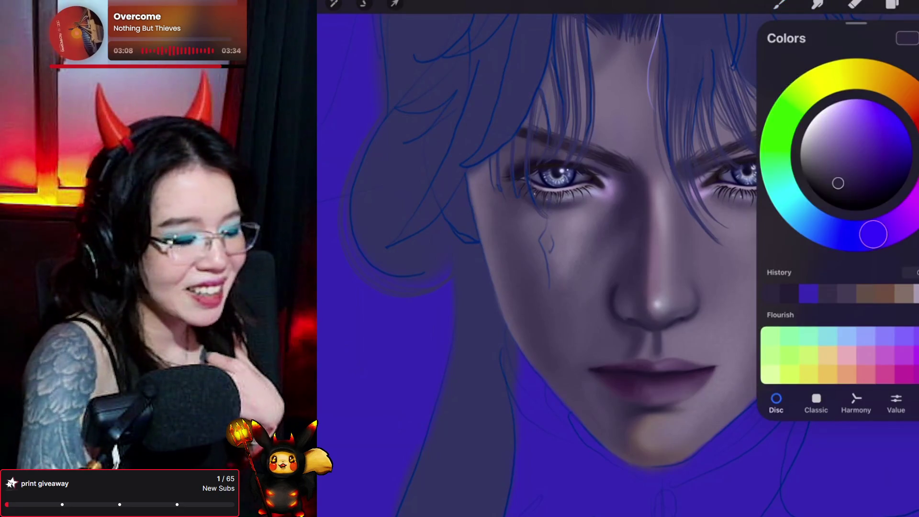
{"action": "left_click_drag", "start_coordinate": [838, 183], "coordinate": [845, 188]}
{"action": "left_click", "coordinate": [780, 4]}
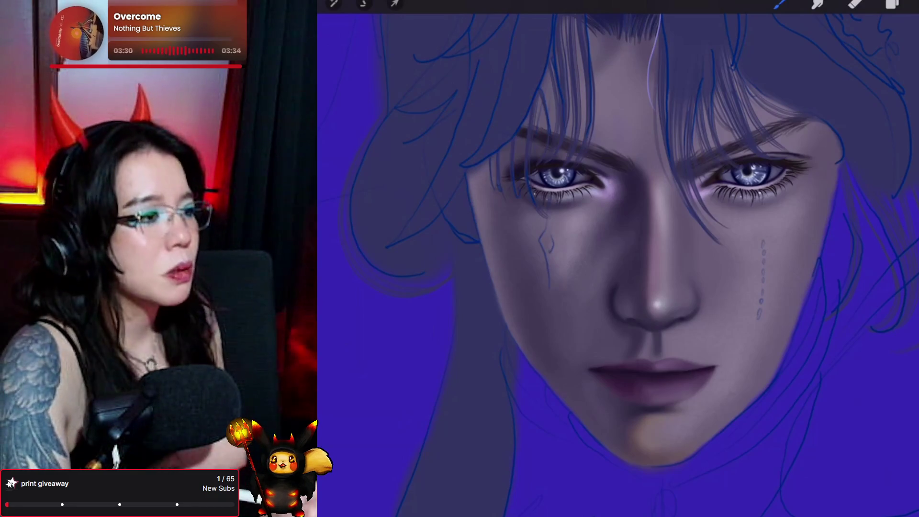
{"action": "left_click_drag", "start_coordinate": [693, 167], "coordinate": [703, 170]}
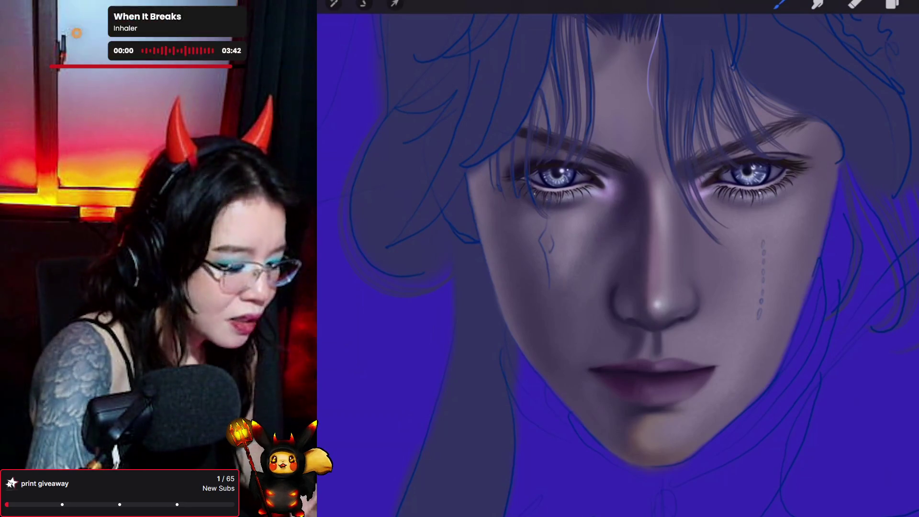
{"action": "left_click_drag", "start_coordinate": [693, 178], "coordinate": [697, 176]}
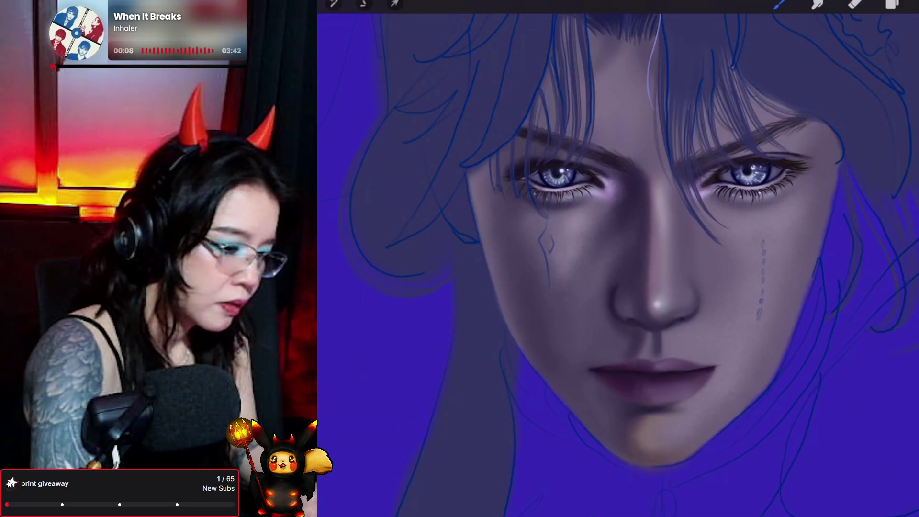
- Sample a skin colour from the face and redraw the dotted trail down the cheek
{"action": "left_click", "coordinate": [907, 5]}
{"action": "left_click_drag", "start_coordinate": [847, 188], "coordinate": [838, 182]}
{"action": "left_click", "coordinate": [527, 258]}
{"action": "left_click", "coordinate": [779, 4]}
{"action": "left_click_drag", "start_coordinate": [764, 242], "coordinate": [759, 317]}
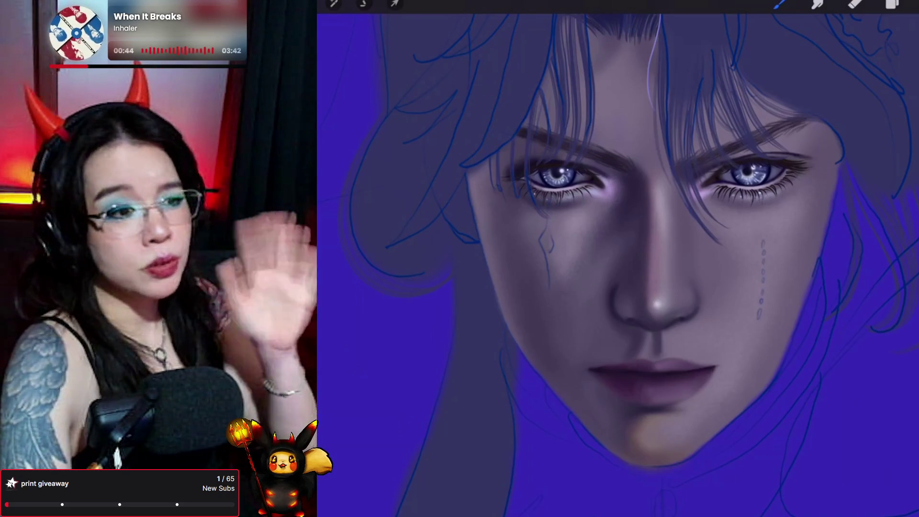
{"action": "left_click", "coordinate": [779, 3]}
{"action": "left_click", "coordinate": [779, 4]}
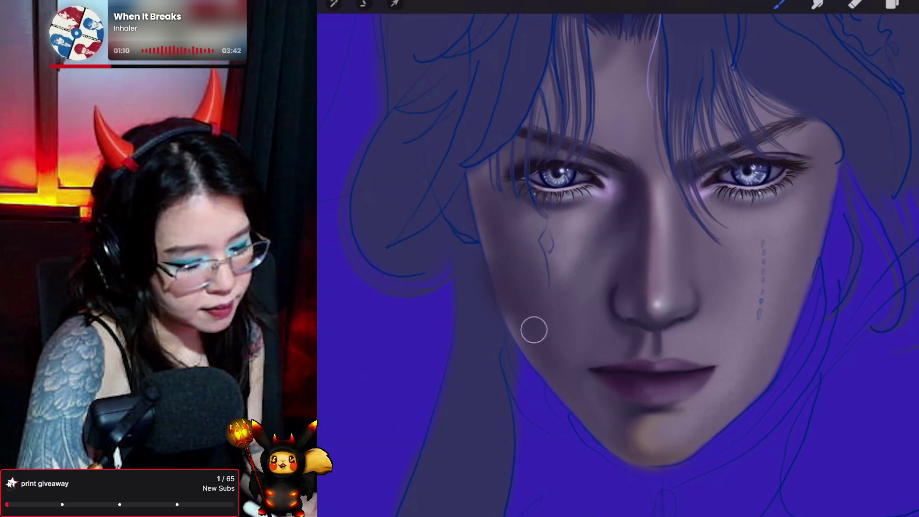
- Move Layer 58 directly below Layer 60 and make it a clipping mask
{"action": "left_click", "coordinate": [892, 4]}
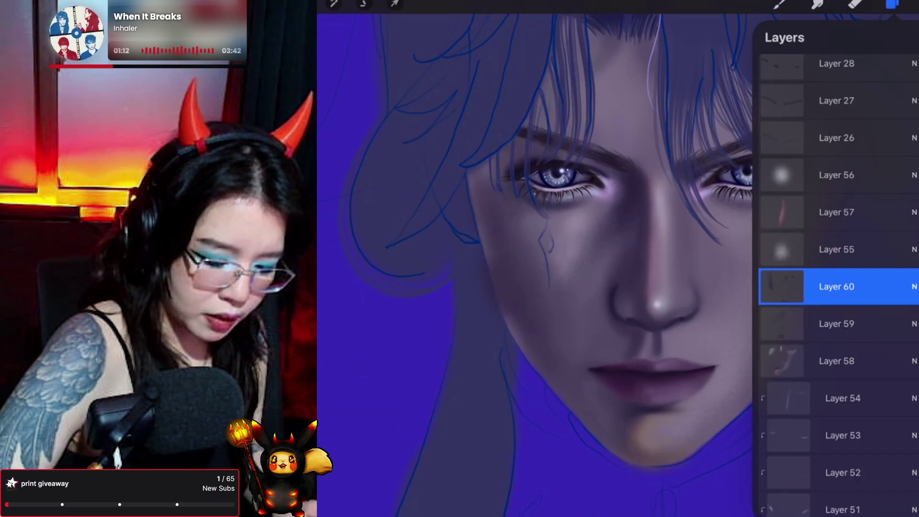
{"action": "mouse_move", "coordinate": [838, 361]}
{"action": "left_mouse_down"}
{"action": "mouse_move", "coordinate": [838, 249]}
{"action": "mouse_move", "coordinate": [838, 324]}
{"action": "left_mouse_up"}
{"action": "left_click", "coordinate": [838, 323]}
{"action": "left_click", "coordinate": [690, 369]}
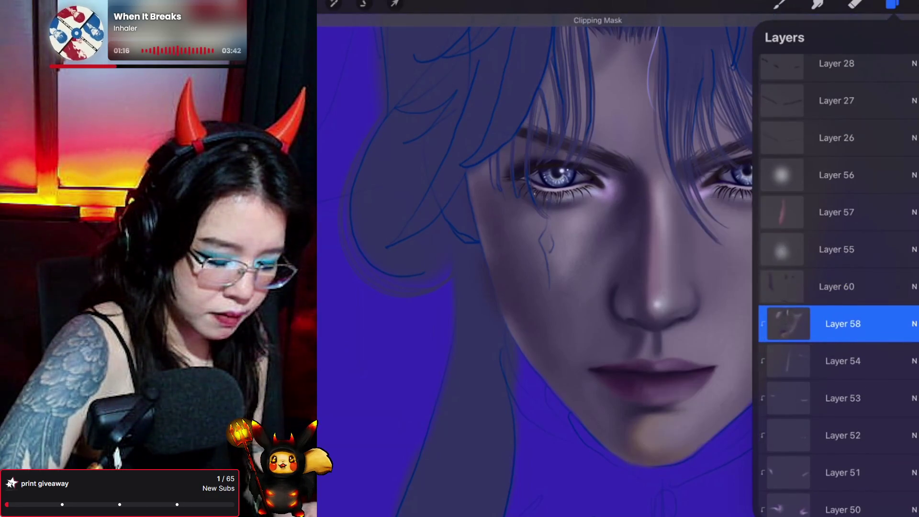
{"action": "left_click", "coordinate": [782, 286]}
{"action": "left_click", "coordinate": [691, 317]}
{"action": "left_click", "coordinate": [780, 3]}
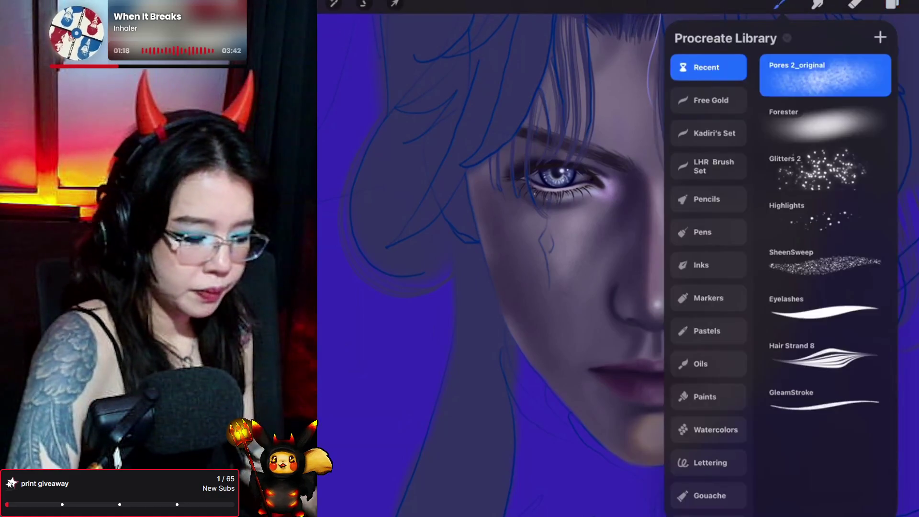
- Pick the Pores 2_original brush and sample the skin colour from the nose
{"action": "left_click", "coordinate": [779, 4]}
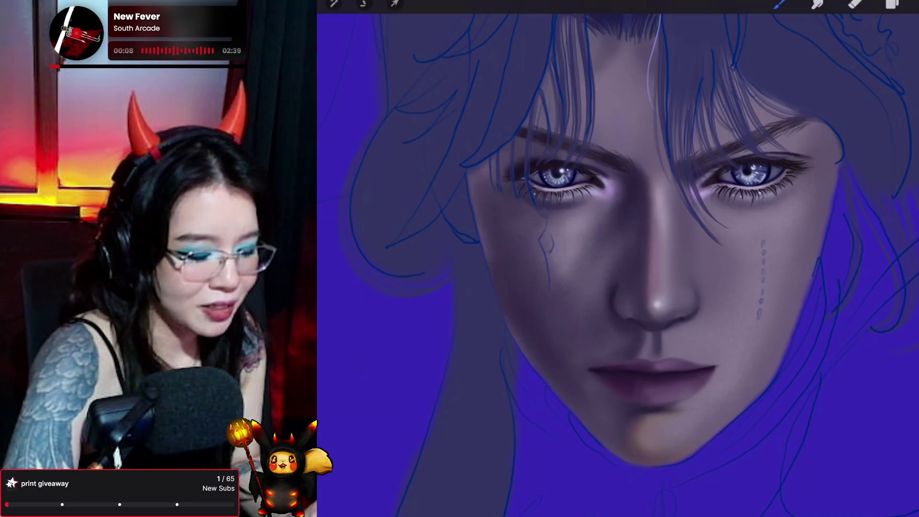
{"action": "left_click", "coordinate": [652, 257]}
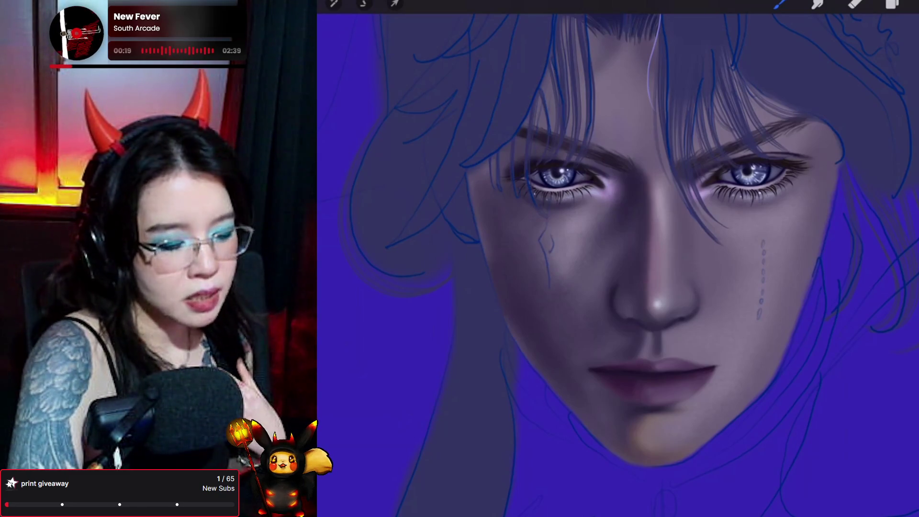
- Clip the new empty layer to the layer below and select a painting brush
{"action": "left_click", "coordinate": [892, 4]}
{"action": "left_click", "coordinate": [782, 286]}
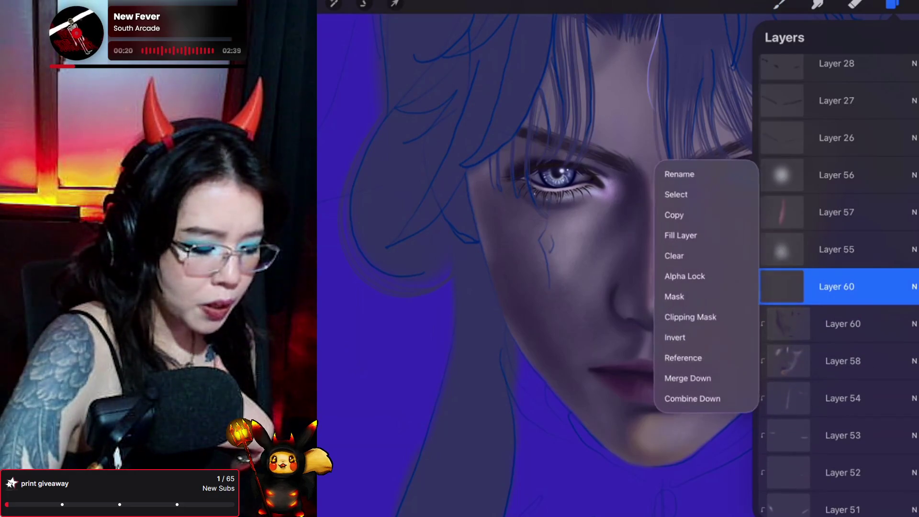
{"action": "left_click", "coordinate": [690, 317]}
{"action": "left_click", "coordinate": [779, 4]}
{"action": "left_click", "coordinate": [780, 4]}
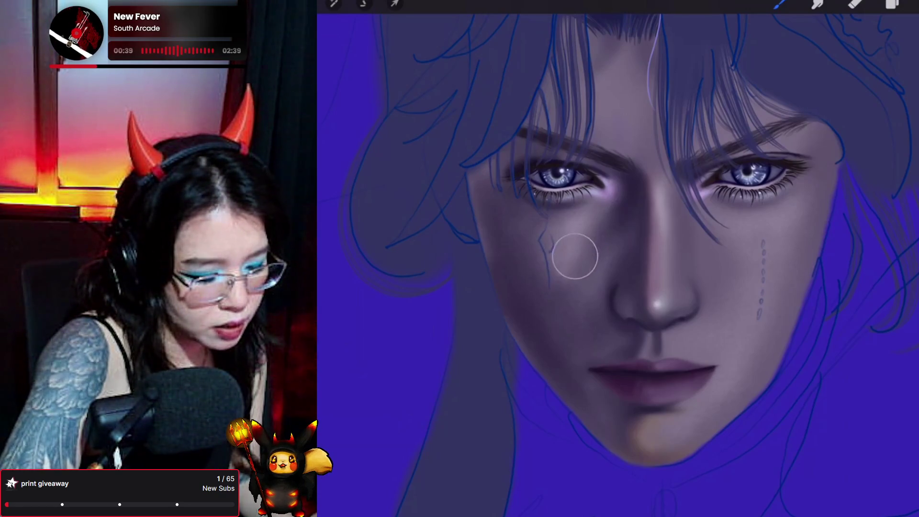
- Undo the last stroke, tweak the paint colour, and shade the lips and chin
{"action": "key", "text": "ctrl+z"}
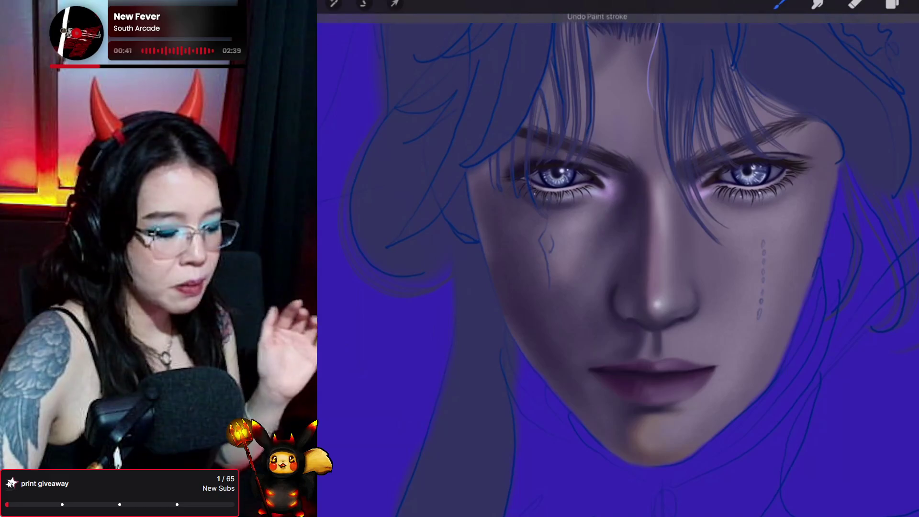
{"action": "key", "text": "c"}
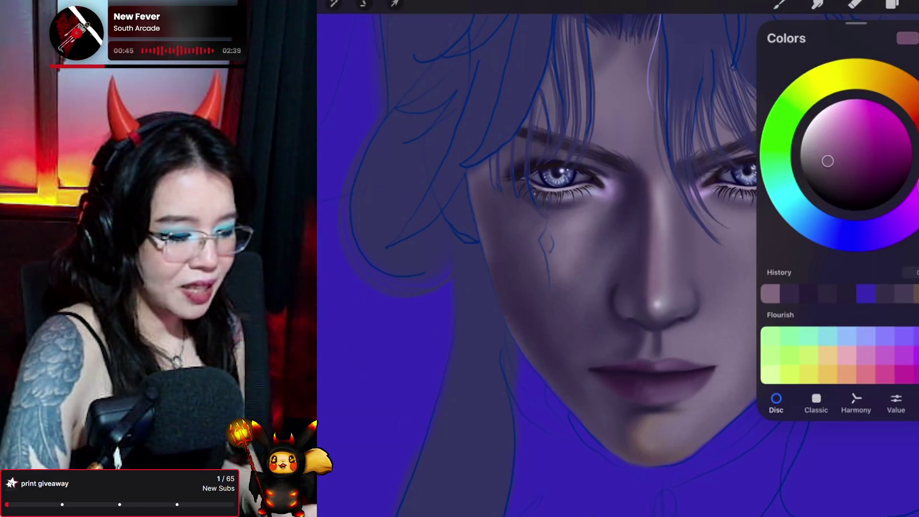
{"action": "key", "text": "c"}
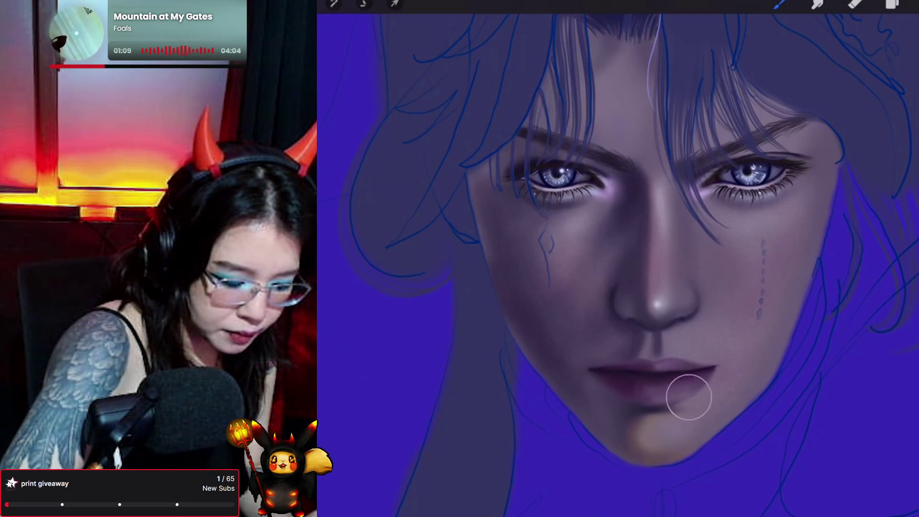
{"action": "mouse_move", "coordinate": [348, 159]}
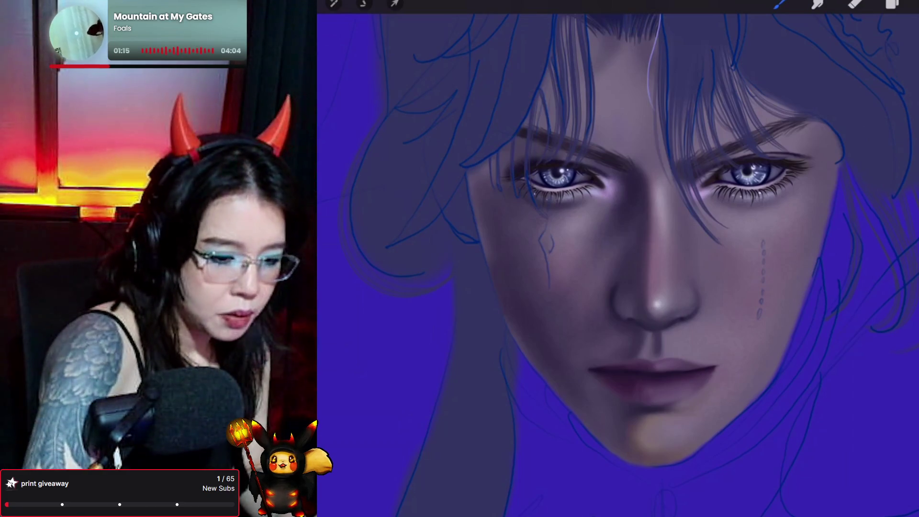
{"action": "left_click", "coordinate": [907, 93]}
- Pick a brownish grey and stipple freckle dots below the right eye, undoing a stray stroke
{"action": "left_click", "coordinate": [830, 154]}
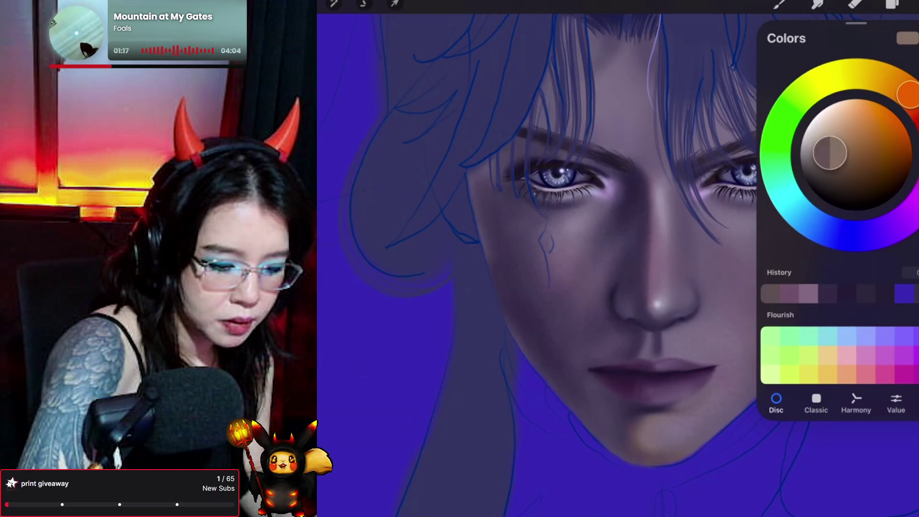
{"action": "left_click", "coordinate": [780, 3]}
{"action": "left_click_drag", "start_coordinate": [763, 241], "coordinate": [760, 318]}
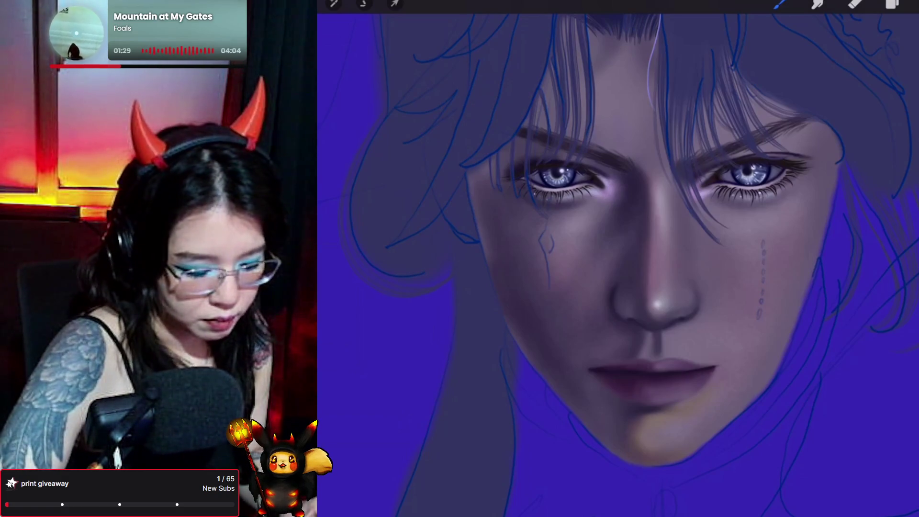
{"action": "key", "text": "ctrl+z"}
- Darken the colour to a duller tone, add darker freckle dots, and airbrush warmth over the chin
{"action": "key", "text": "c"}
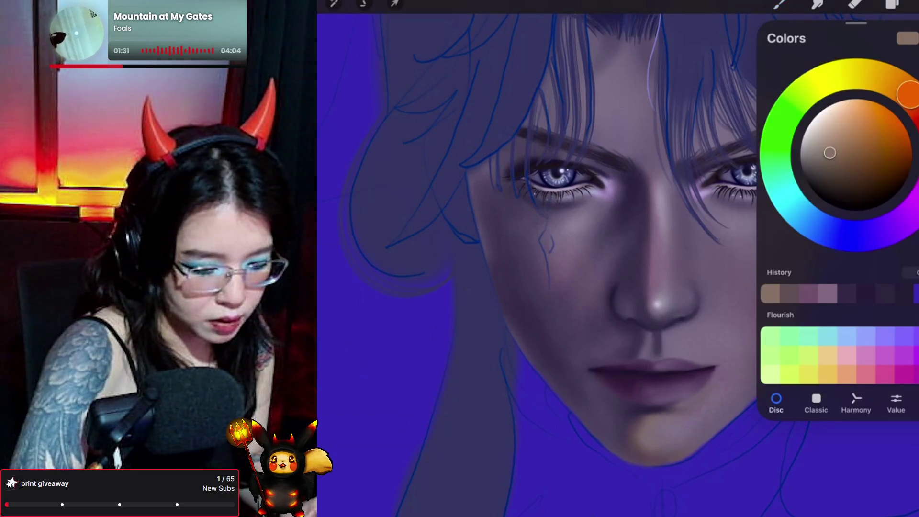
{"action": "left_click_drag", "start_coordinate": [909, 95], "coordinate": [912, 102]}
{"action": "left_click_drag", "start_coordinate": [830, 152], "coordinate": [832, 161]}
{"action": "left_click", "coordinate": [780, 4]}
{"action": "left_click_drag", "start_coordinate": [762, 242], "coordinate": [760, 316]}
{"action": "mouse_move", "coordinate": [650, 427]}
{"action": "left_mouse_down"}
{"action": "mouse_move", "coordinate": [648, 412]}
{"action": "mouse_move", "coordinate": [687, 409]}
{"action": "mouse_move", "coordinate": [680, 420]}
{"action": "mouse_move", "coordinate": [642, 415]}
{"action": "mouse_move", "coordinate": [685, 419]}
{"action": "mouse_move", "coordinate": [712, 407]}
{"action": "mouse_move", "coordinate": [656, 420]}
{"action": "mouse_move", "coordinate": [717, 400]}
{"action": "left_mouse_up"}
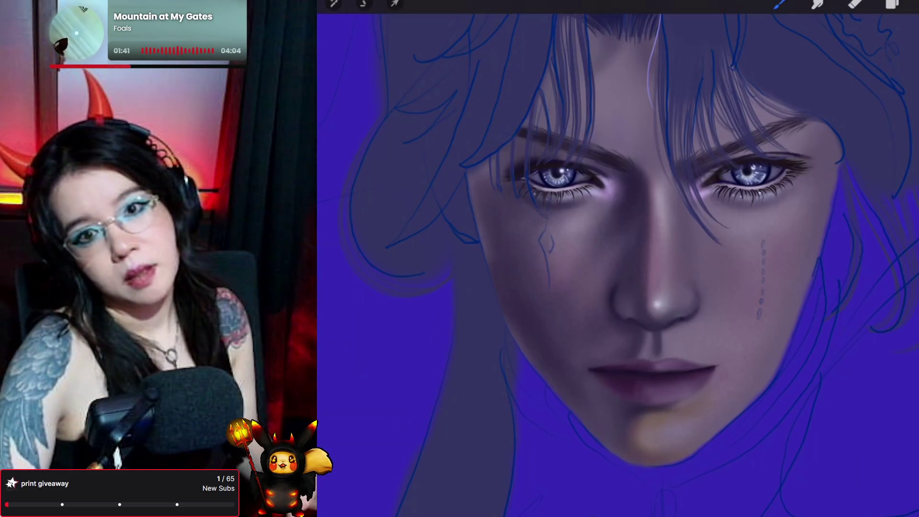
{"action": "left_click", "coordinate": [910, 5]}
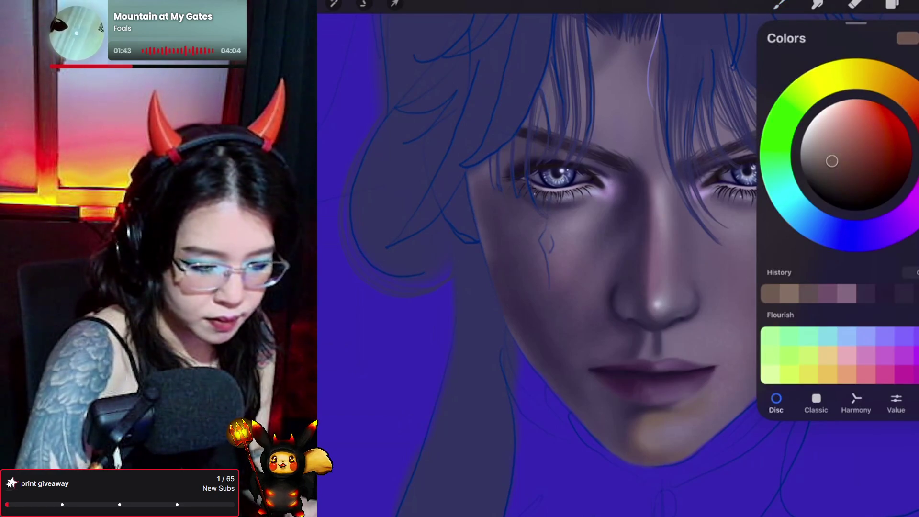
{"action": "left_click", "coordinate": [909, 5]}
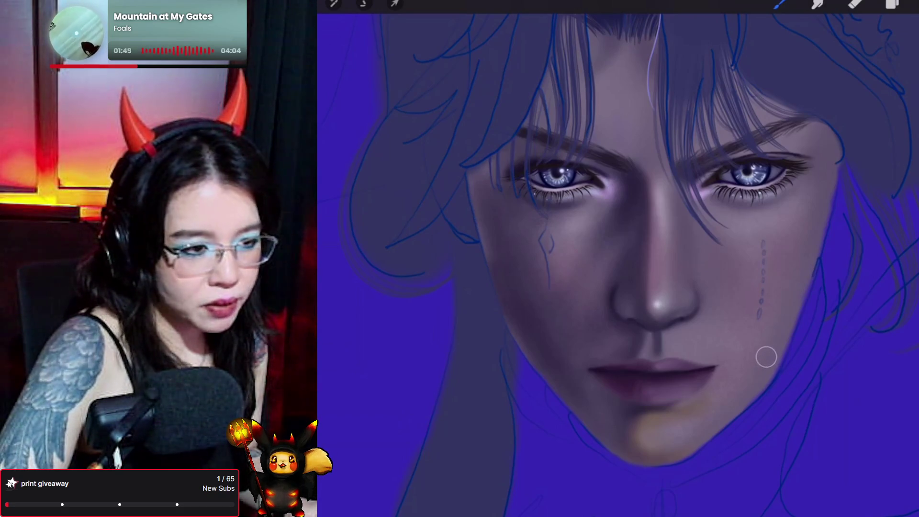
- Paint a soft stroke on the chin and smudge it into the surrounding skin
{"action": "mouse_move", "coordinate": [690, 405]}
{"action": "left_mouse_down"}
{"action": "mouse_move", "coordinate": [660, 410]}
{"action": "mouse_move", "coordinate": [683, 415]}
{"action": "mouse_move", "coordinate": [695, 404]}
{"action": "mouse_move", "coordinate": [651, 408]}
{"action": "mouse_move", "coordinate": [645, 425]}
{"action": "mouse_move", "coordinate": [664, 417]}
{"action": "mouse_move", "coordinate": [628, 430]}
{"action": "mouse_move", "coordinate": [656, 433]}
{"action": "mouse_move", "coordinate": [661, 423]}
{"action": "mouse_move", "coordinate": [702, 415]}
{"action": "mouse_move", "coordinate": [647, 394]}
{"action": "mouse_move", "coordinate": [729, 386]}
{"action": "mouse_move", "coordinate": [682, 407]}
{"action": "mouse_move", "coordinate": [677, 421]}
{"action": "mouse_move", "coordinate": [652, 434]}
{"action": "mouse_move", "coordinate": [735, 383]}
{"action": "mouse_move", "coordinate": [678, 422]}
{"action": "left_mouse_up"}
{"action": "left_click", "coordinate": [817, 4]}
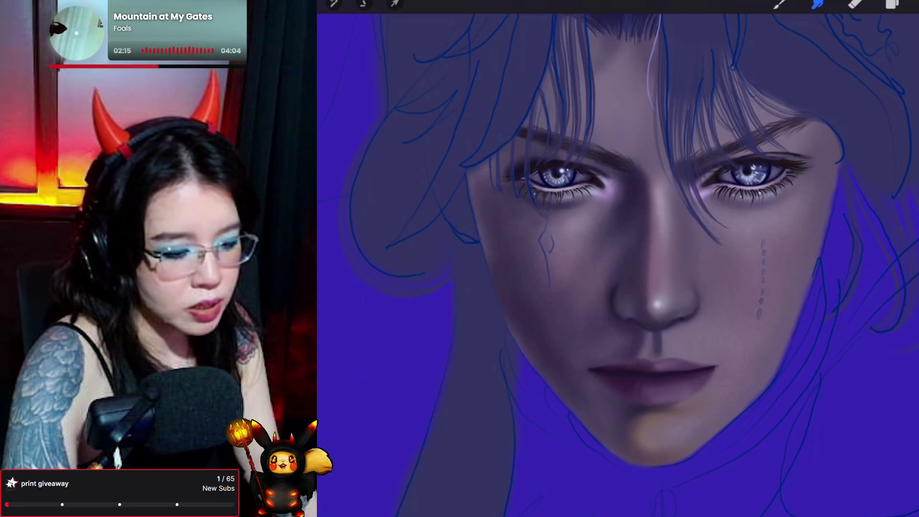
{"action": "left_click", "coordinate": [892, 4]}
{"action": "scroll", "coordinate": [838, 287], "scroll_direction": "up", "scroll_amount": 3}
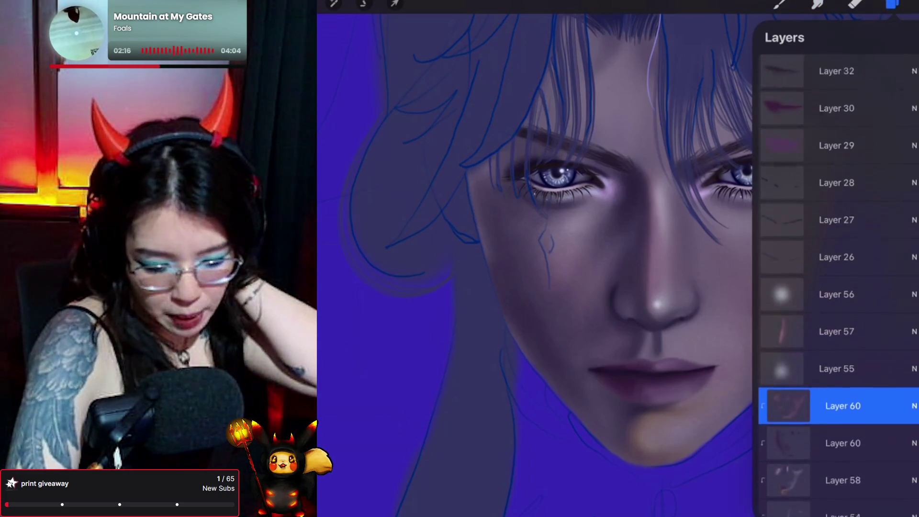
- Merge lip-stroke Layers 30–35 into Layer 29, select it, and pick the Forester brush
{"action": "scroll", "coordinate": [838, 287], "scroll_direction": "up", "scroll_amount": 5}
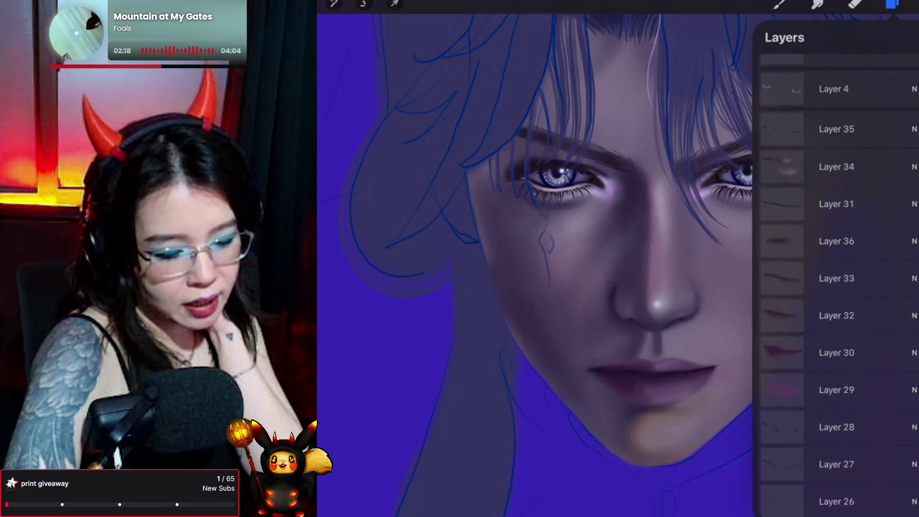
{"action": "left_click_drag", "start_coordinate": [838, 395], "coordinate": [838, 134]}
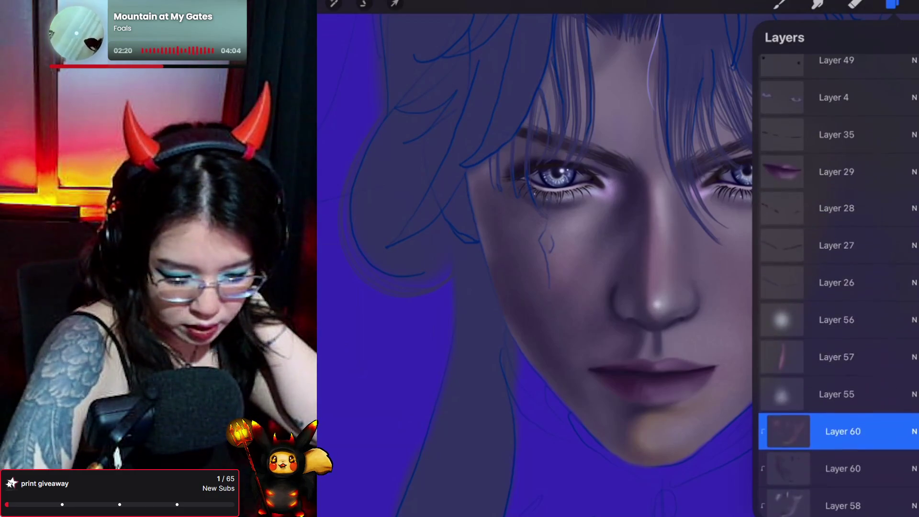
{"action": "left_click", "coordinate": [837, 133]}
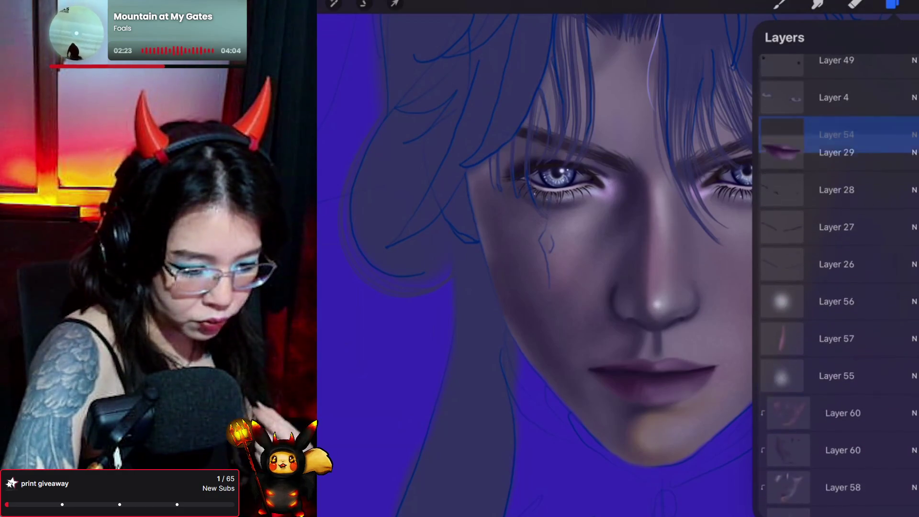
{"action": "left_click", "coordinate": [779, 3]}
{"action": "left_click", "coordinate": [824, 122]}
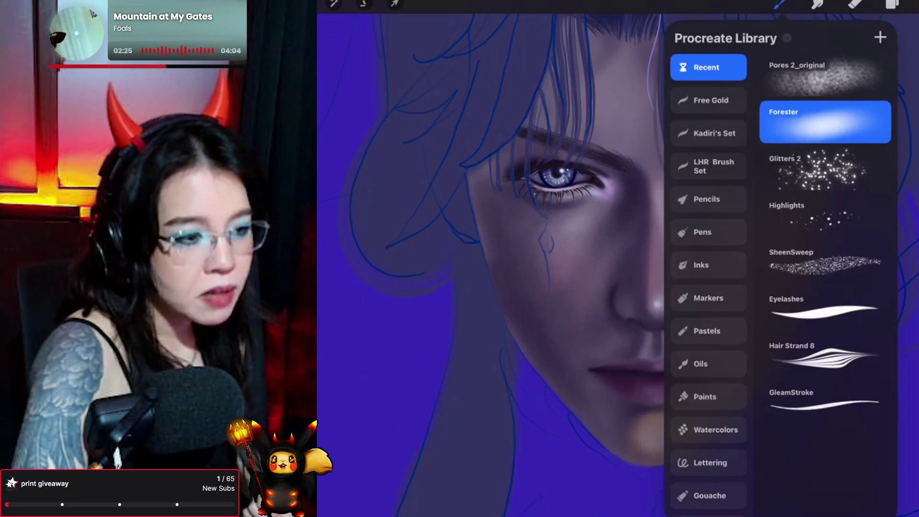
- Sample the skin tone above the lips and dot freckles down the right cheek
{"action": "left_click", "coordinate": [779, 4]}
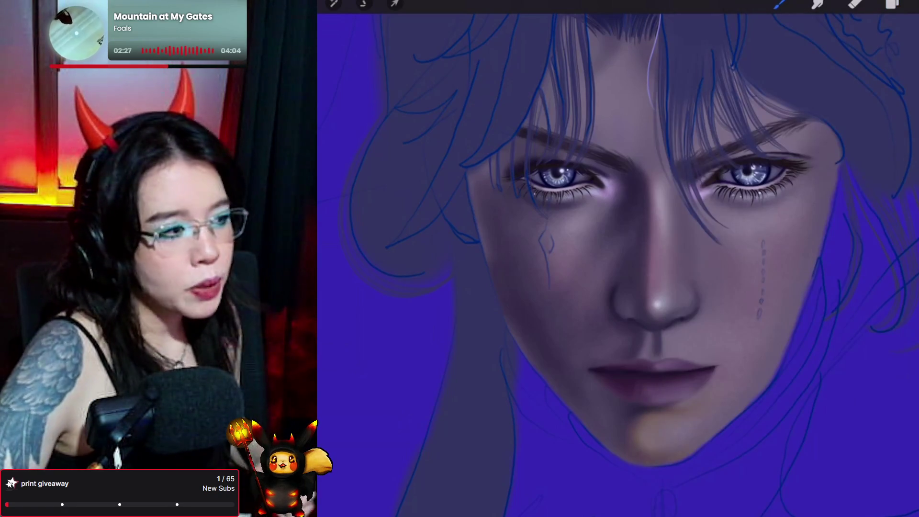
{"action": "left_click_drag", "start_coordinate": [679, 329], "coordinate": [679, 329]}
{"action": "scroll", "coordinate": [623, 240], "scroll_direction": "up", "scroll_amount": 2}
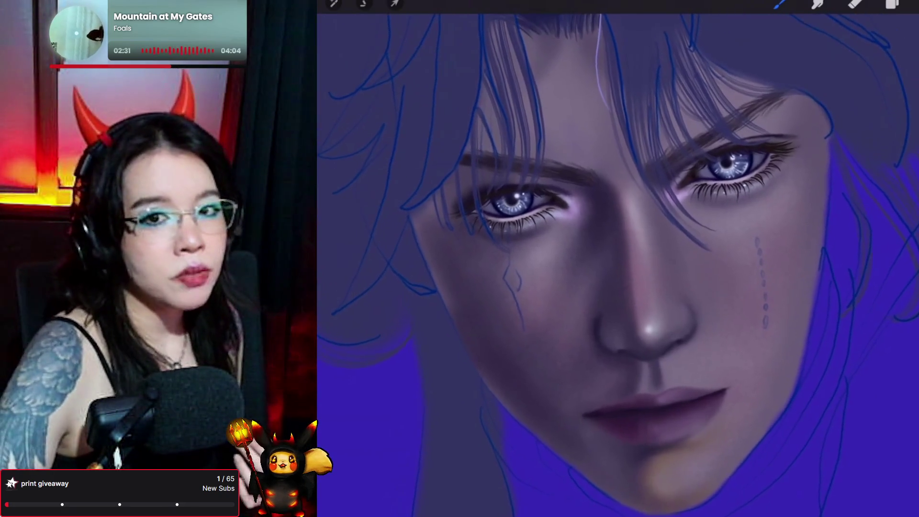
{"action": "scroll", "coordinate": [623, 239], "scroll_direction": "down", "scroll_amount": 1}
{"action": "left_click", "coordinate": [909, 5]}
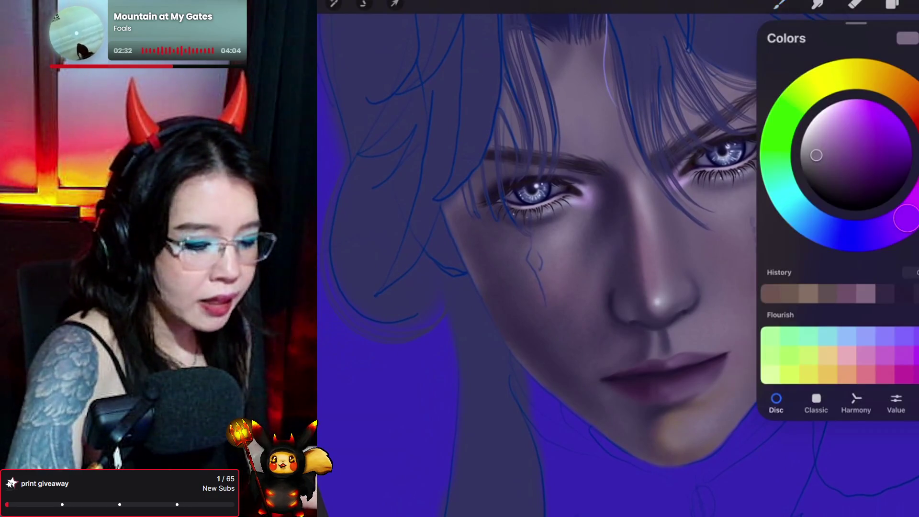
{"action": "left_click", "coordinate": [779, 4]}
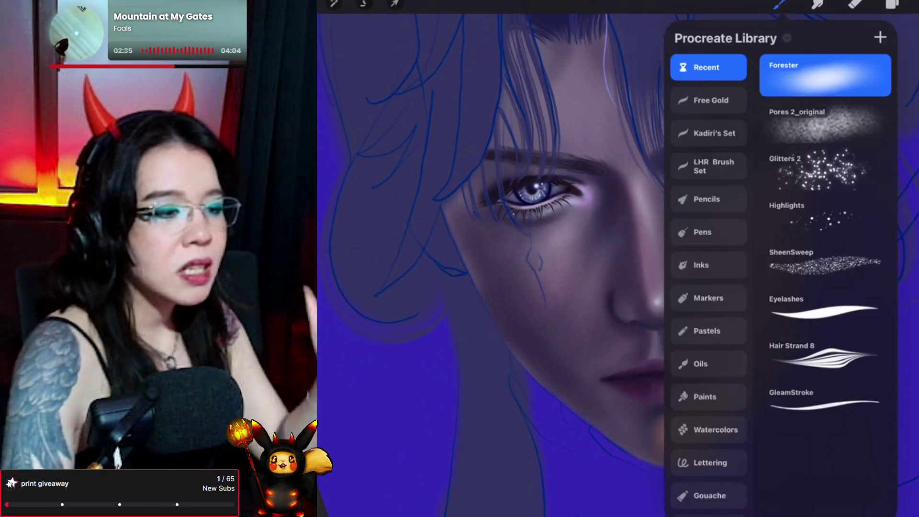
{"action": "left_click", "coordinate": [810, 72]}
{"action": "left_click_drag", "start_coordinate": [752, 220], "coordinate": [761, 295]}
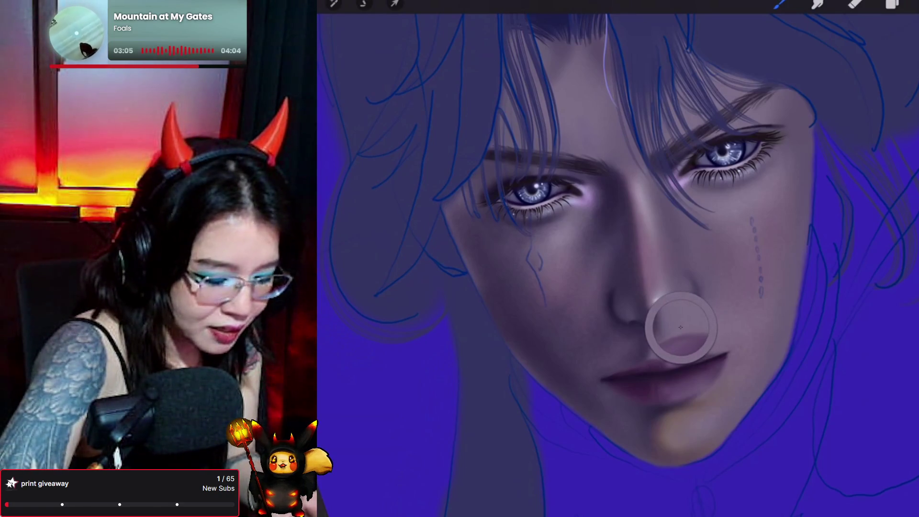
- Shift the paint colour's hue to orange and lighten it to a pale cream
{"action": "left_click", "coordinate": [909, 4]}
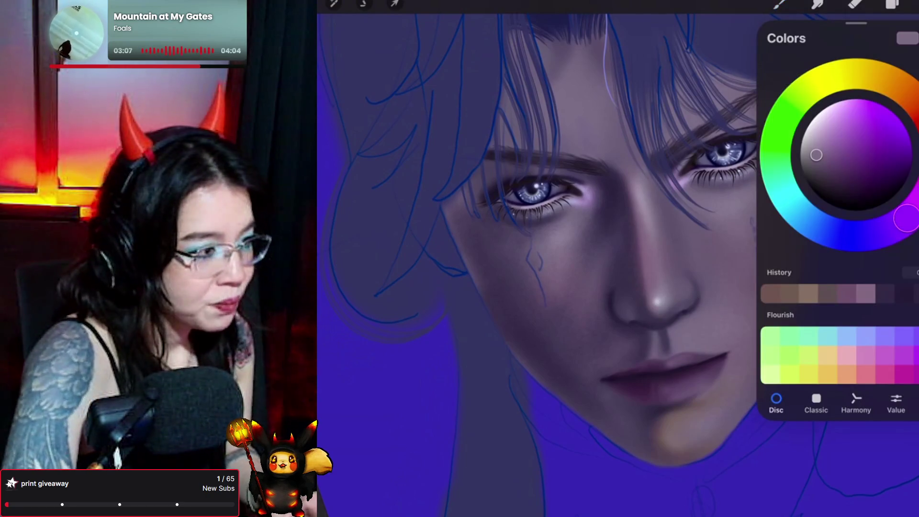
{"action": "left_click", "coordinate": [884, 78]}
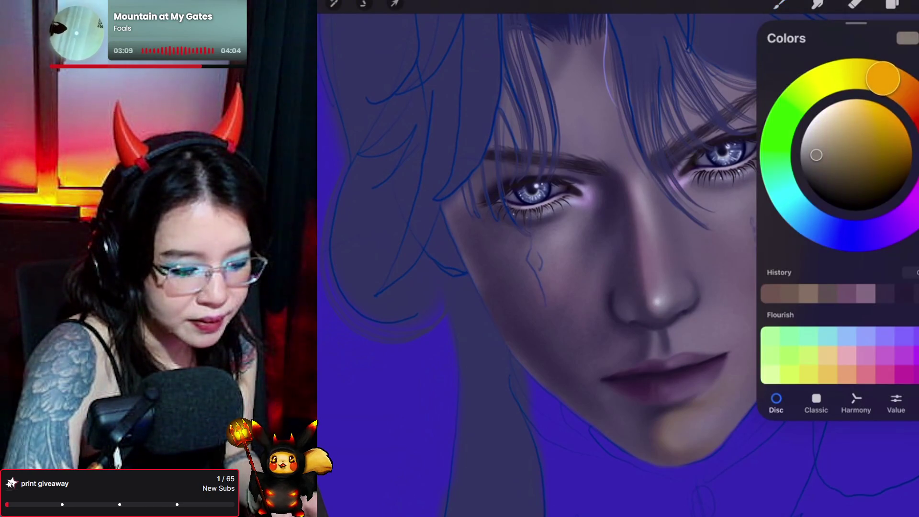
{"action": "left_click_drag", "start_coordinate": [817, 155], "coordinate": [816, 129]}
{"action": "left_click", "coordinate": [909, 5]}
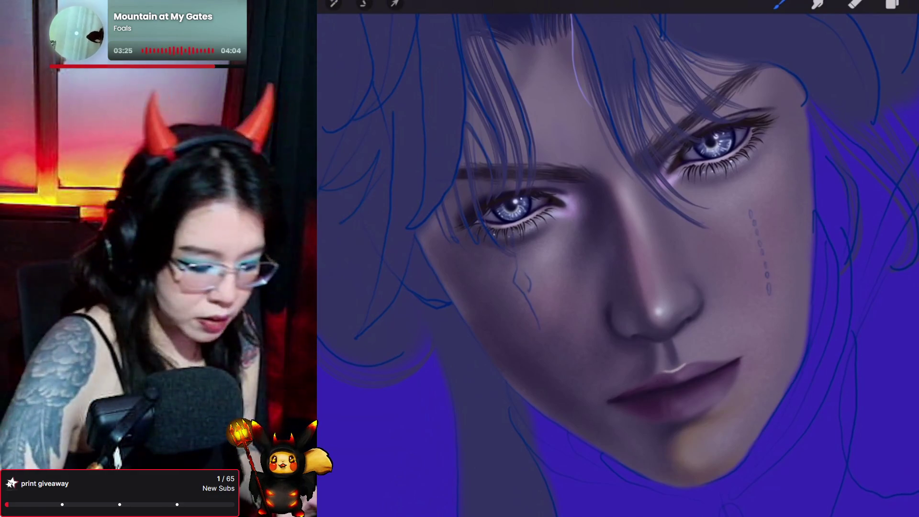
- Undo the last stroke and recheck the current colour
{"action": "key", "text": "ctrl+z"}
{"action": "left_click", "coordinate": [781, 5]}
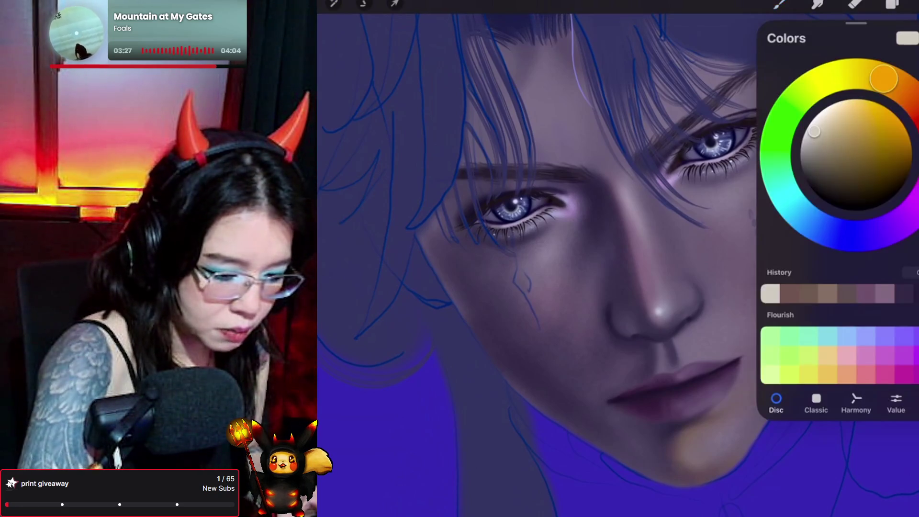
{"action": "left_click", "coordinate": [910, 5]}
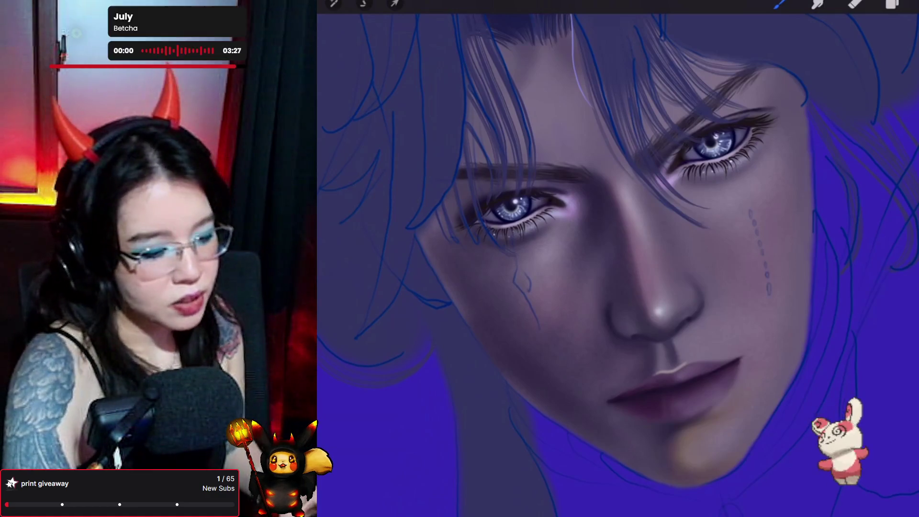
- Toggle between Brush and Smudge with the S and B shortcuts, ending on Smudge
{"action": "key", "text": "s"}
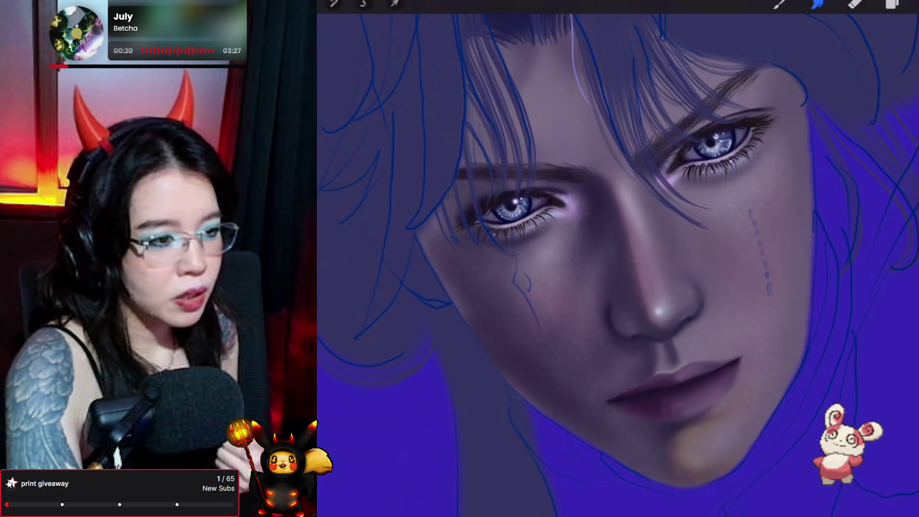
{"action": "key", "text": "b"}
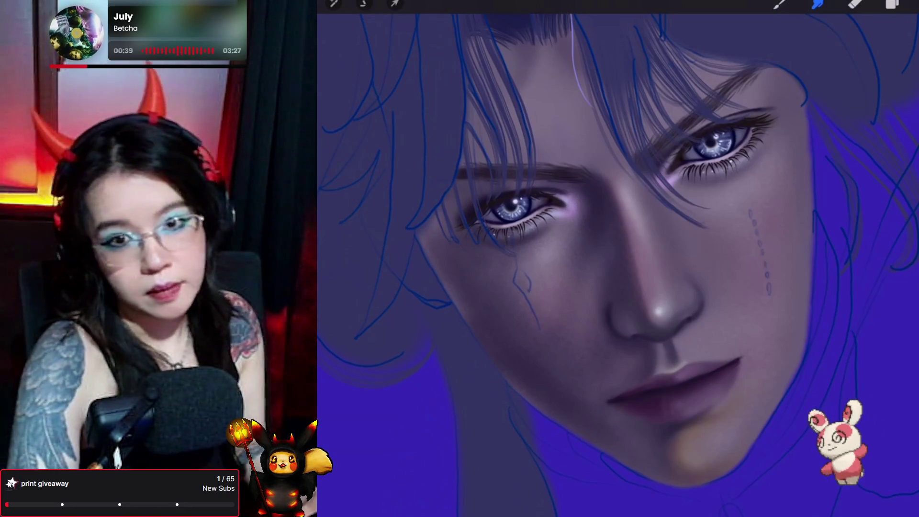
{"action": "key", "text": "b"}
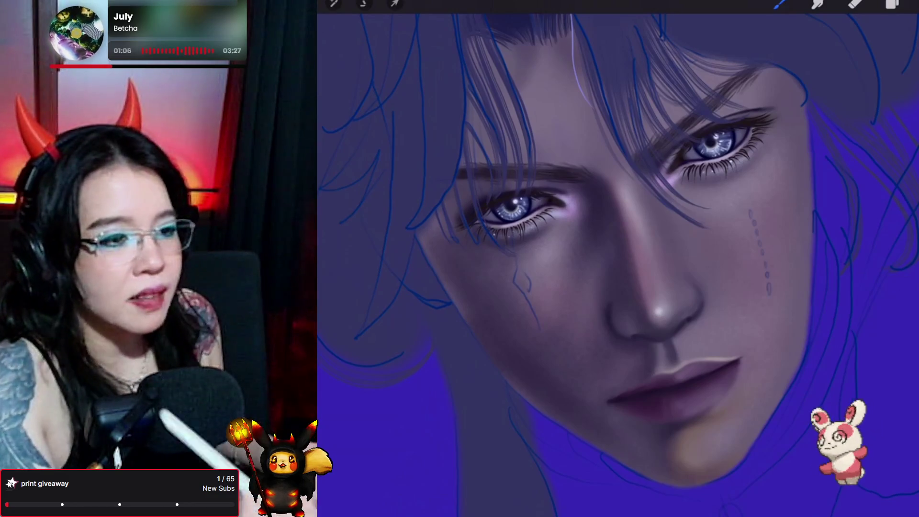
{"action": "left_click", "coordinate": [817, 4]}
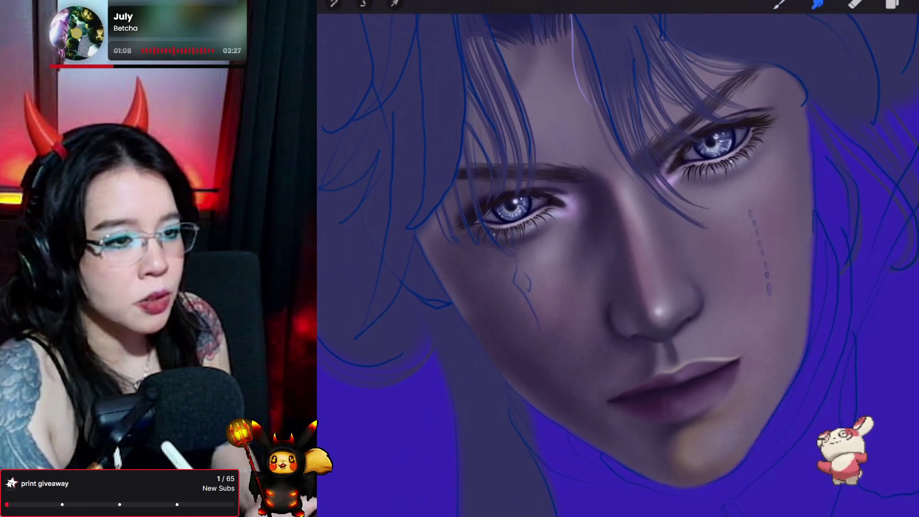
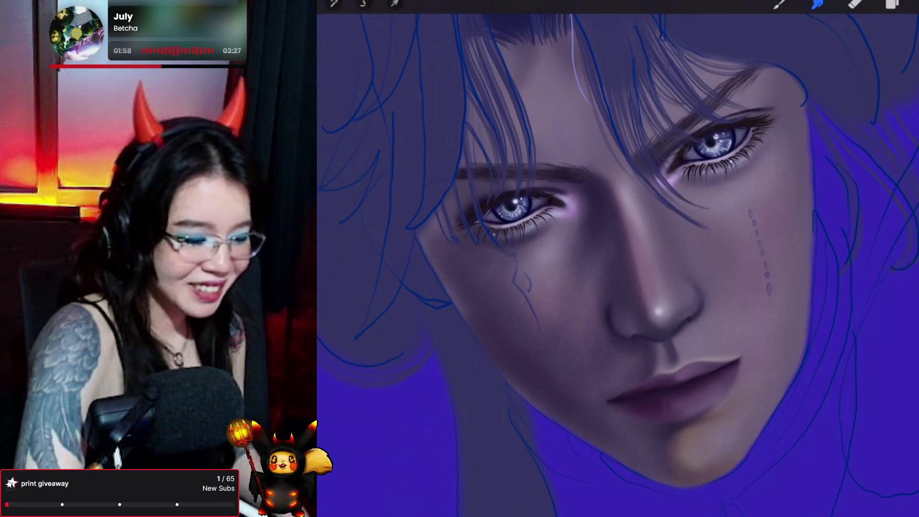
- Paint a faint light highlight along the right end of the lower lip
{"action": "key", "text": "b"}
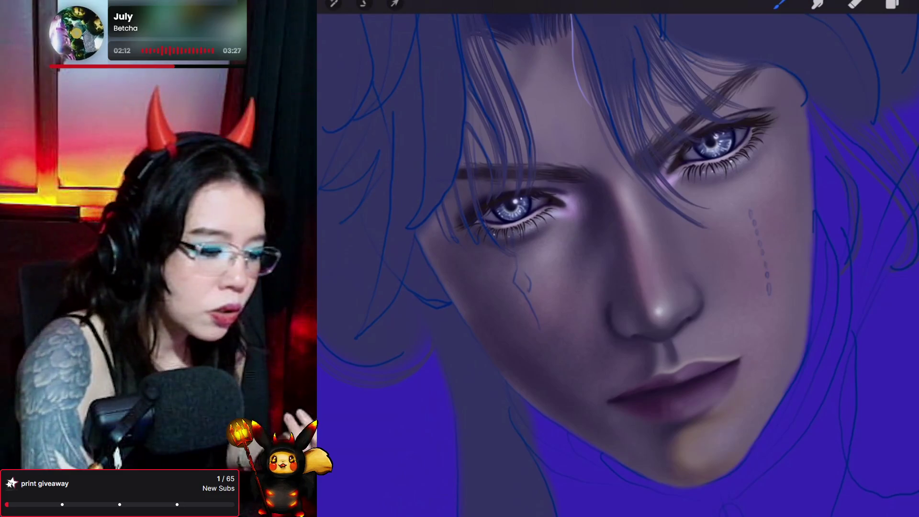
{"action": "left_click", "coordinate": [818, 4]}
{"action": "left_click", "coordinate": [817, 4]}
{"action": "left_click", "coordinate": [817, 3]}
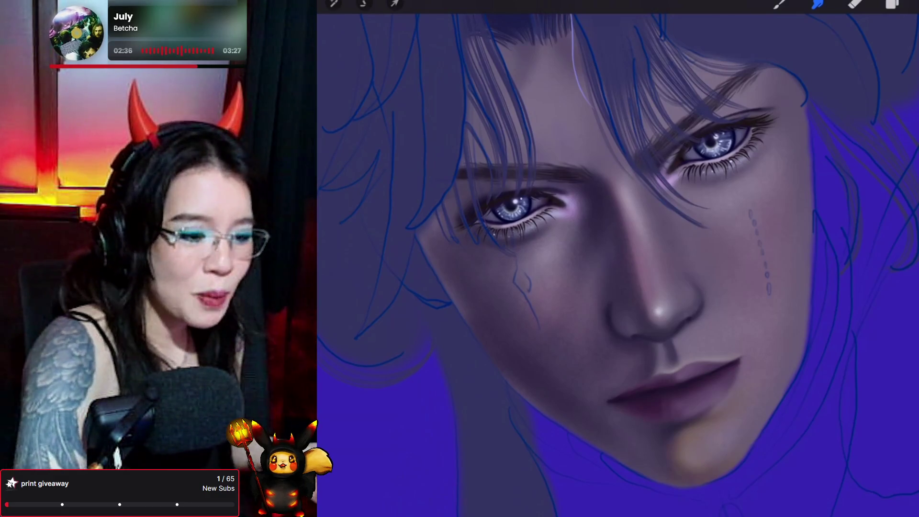
{"action": "left_click", "coordinate": [780, 4]}
{"action": "left_click", "coordinate": [780, 4]}
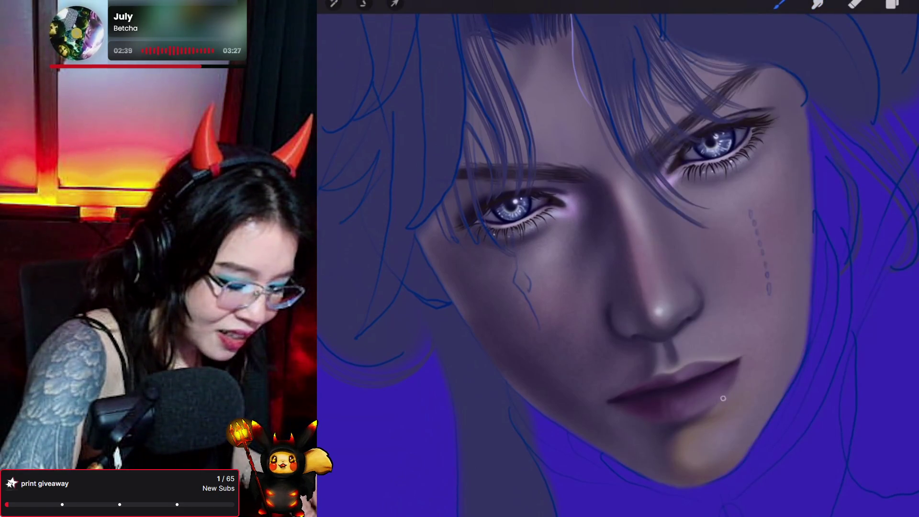
{"action": "left_click_drag", "start_coordinate": [725, 398], "coordinate": [718, 407]}
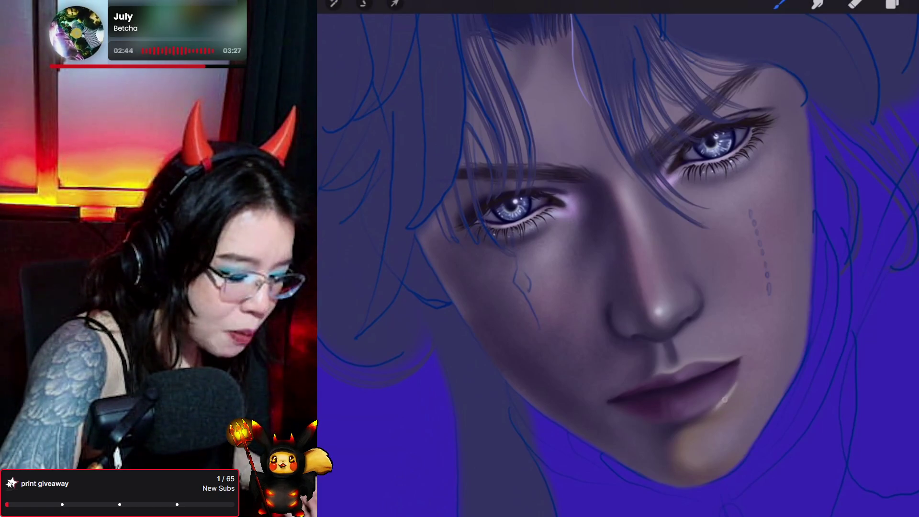
{"action": "left_click_drag", "start_coordinate": [710, 413], "coordinate": [735, 384]}
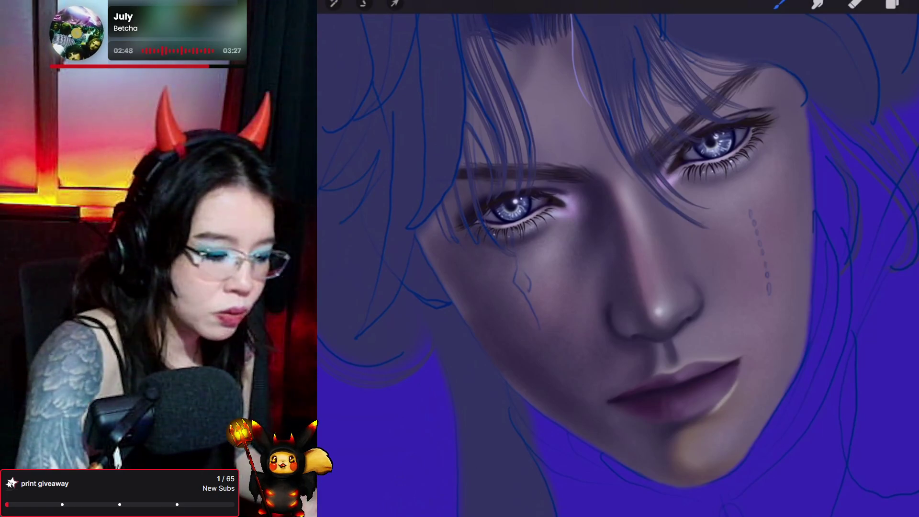
- Smudge the shading along the chin and jaw edge to soften it
{"action": "left_click", "coordinate": [779, 6]}
{"action": "left_click", "coordinate": [779, 6]}
{"action": "left_click", "coordinate": [817, 4]}
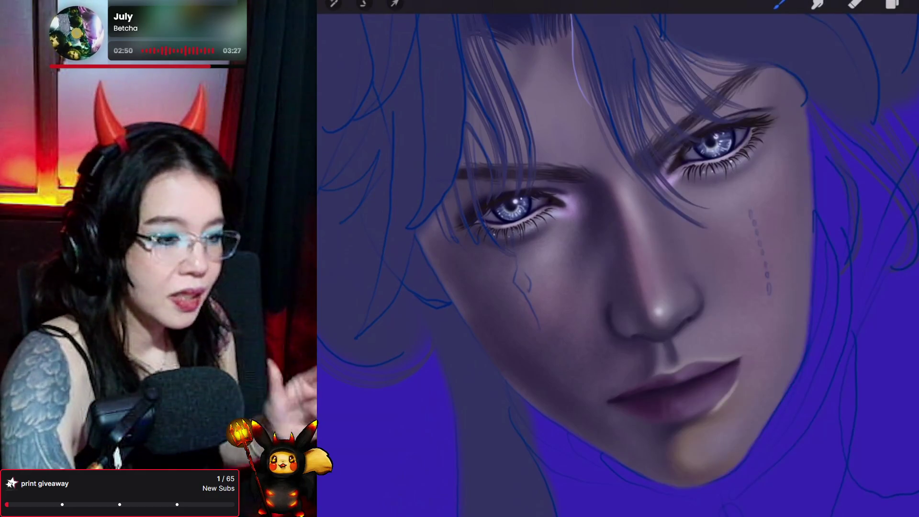
{"action": "left_click", "coordinate": [818, 4]}
{"action": "left_click", "coordinate": [818, 4]}
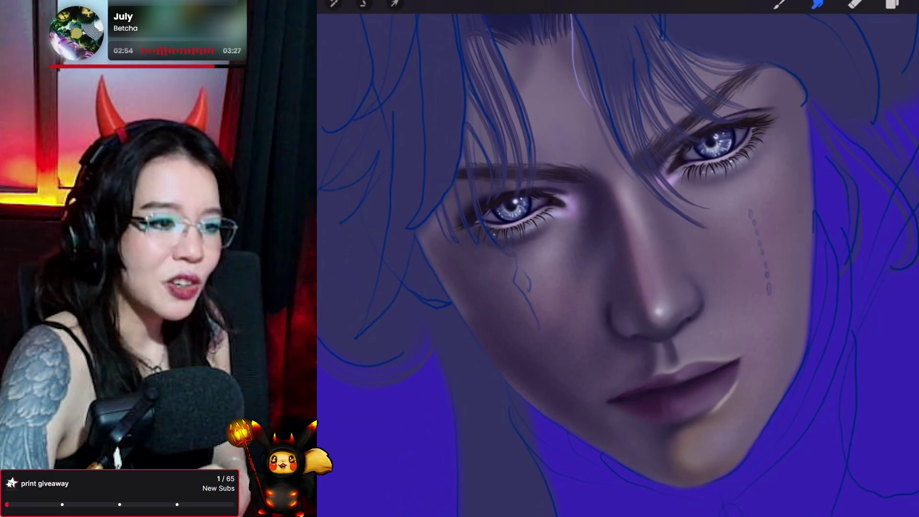
{"action": "mouse_move", "coordinate": [721, 405]}
{"action": "left_mouse_down"}
{"action": "mouse_move", "coordinate": [705, 419]}
{"action": "mouse_move", "coordinate": [724, 402]}
{"action": "mouse_move", "coordinate": [716, 417]}
{"action": "mouse_move", "coordinate": [742, 370]}
{"action": "mouse_move", "coordinate": [714, 413]}
{"action": "mouse_move", "coordinate": [743, 373]}
{"action": "mouse_move", "coordinate": [719, 410]}
{"action": "mouse_move", "coordinate": [723, 398]}
{"action": "left_mouse_up"}
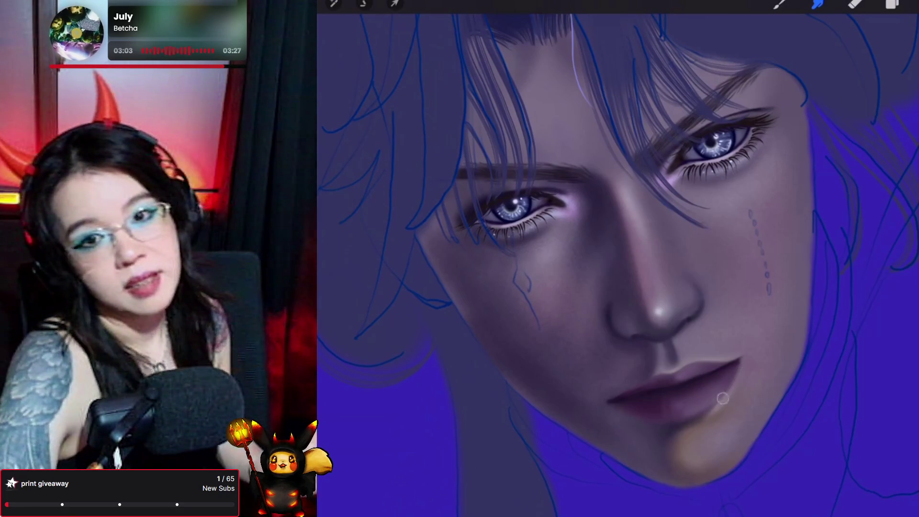